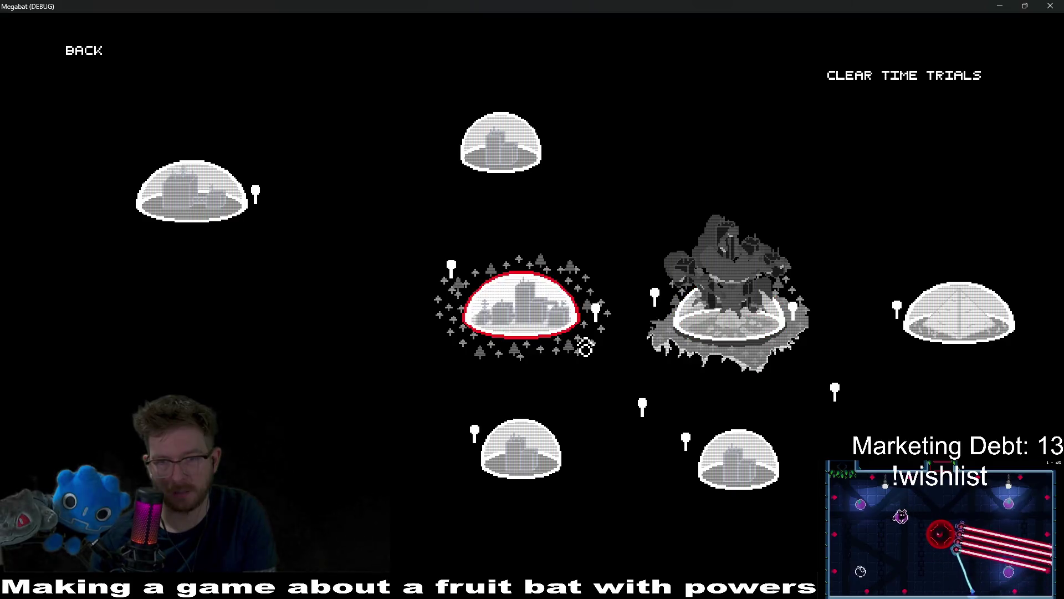
# Step: Back out of the current world map and load the Tutorial profile
pyautogui.press('Left')
pyautogui.press('Left')
pyautogui.press('Right')
pyautogui.press('Left')
pyautogui.press('Up')
pyautogui.press('Return')
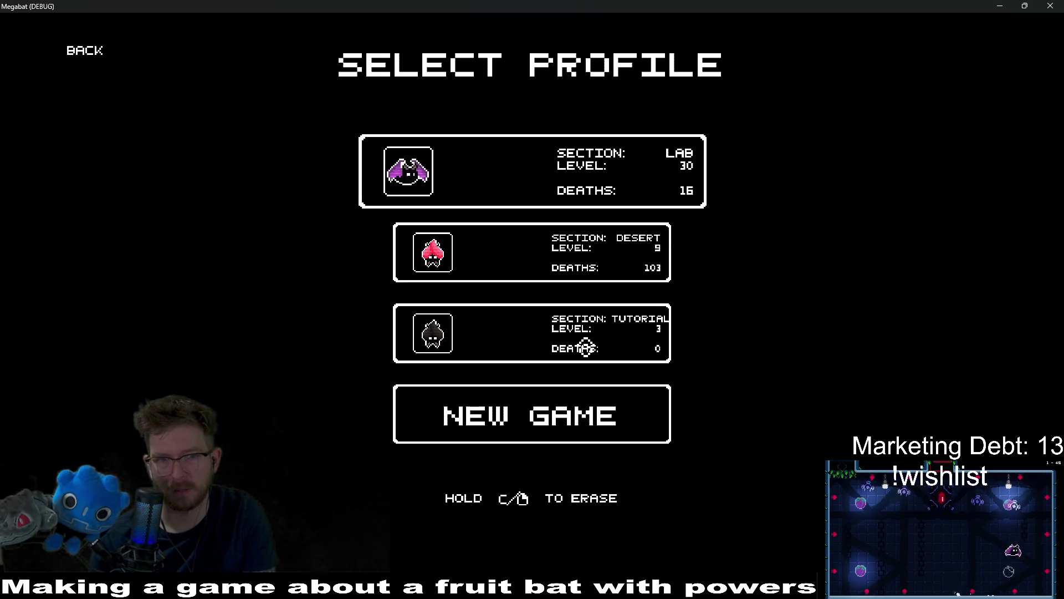
pyautogui.press('Down')
pyautogui.press('Down')
pyautogui.press('Return')
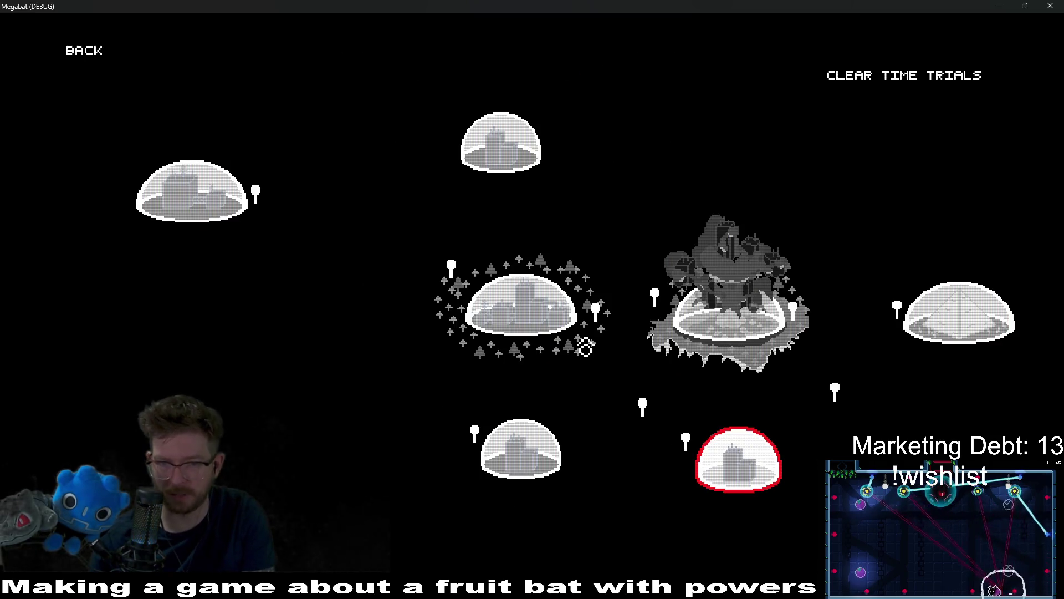
# Step: Back out of the Tutorial map and load the Desert profile's world map
pyautogui.press('Up')
pyautogui.press('Left')
pyautogui.press('Up')
pyautogui.press('Return')
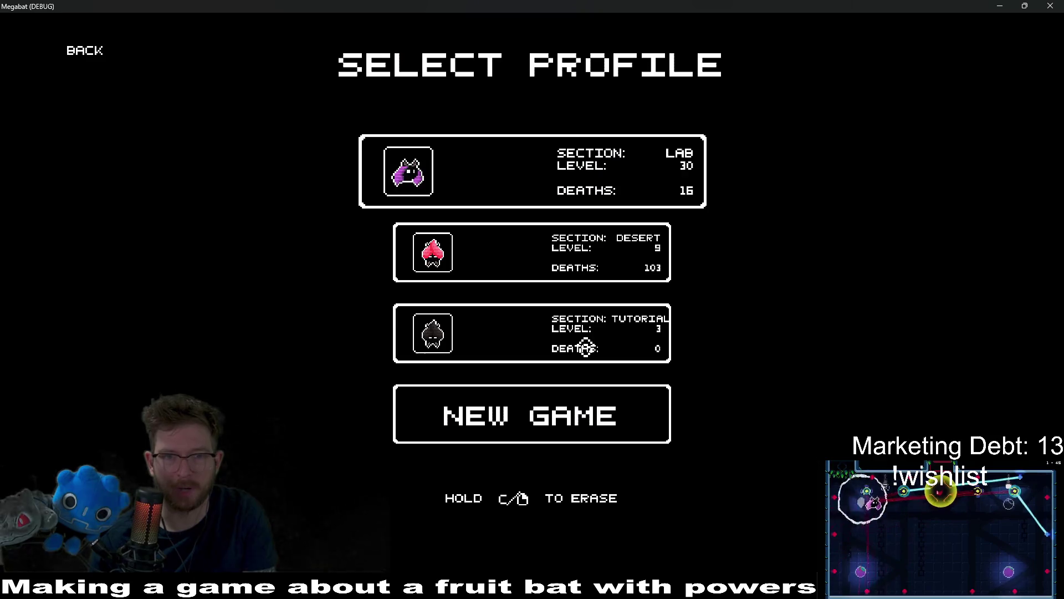
pyautogui.press('Down')
pyautogui.press('Return')
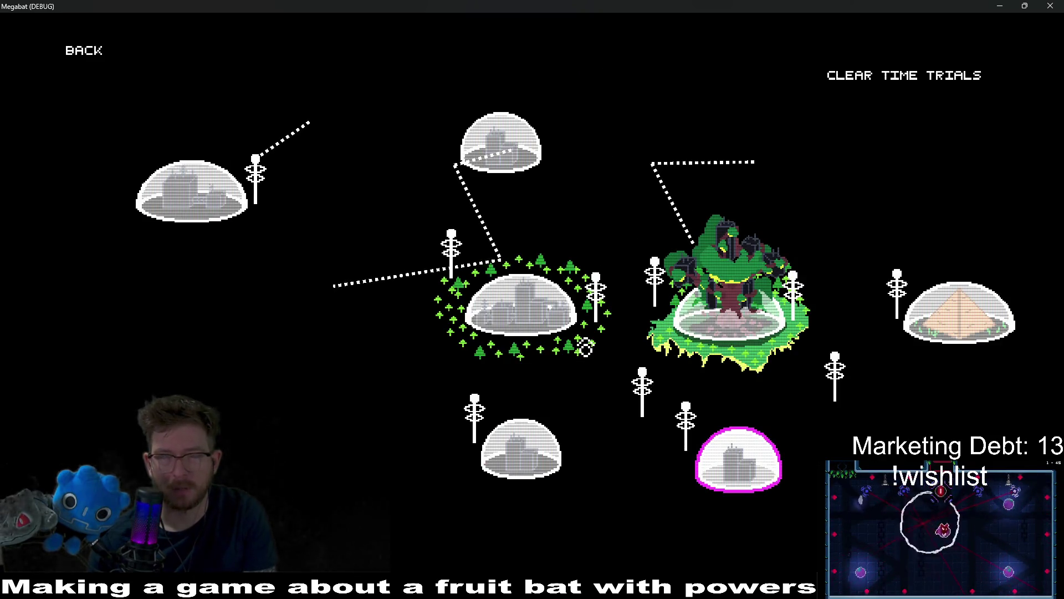
# Step: Back out of the Desert map and load the Lab profile's level
pyautogui.press('Up')
pyautogui.press('Left')
pyautogui.press('Left')
pyautogui.press('Up')
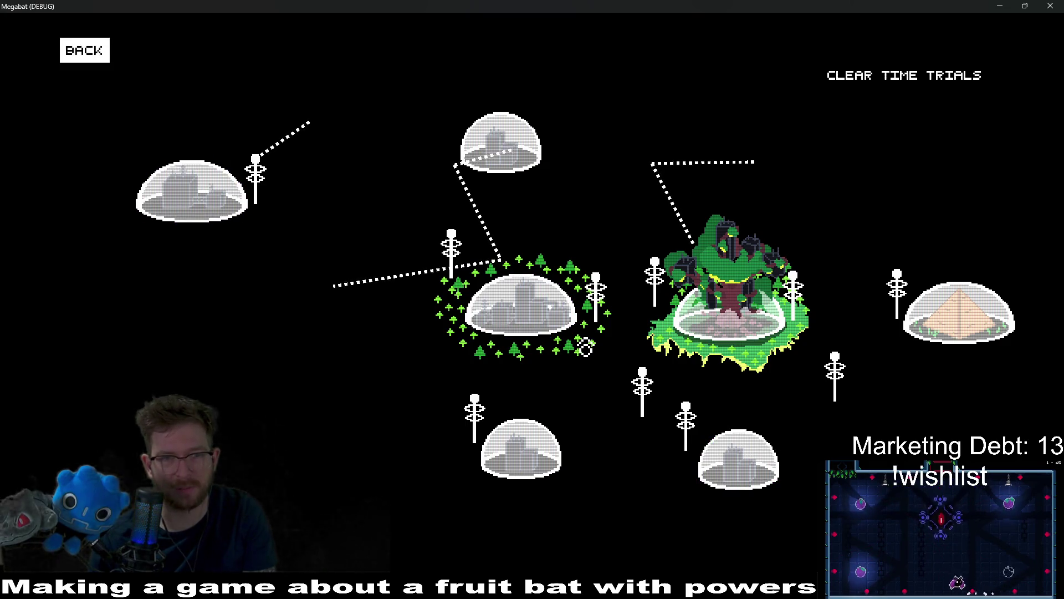
pyautogui.press('Return')
pyautogui.press('Down')
pyautogui.press('Down')
pyautogui.press('Up')
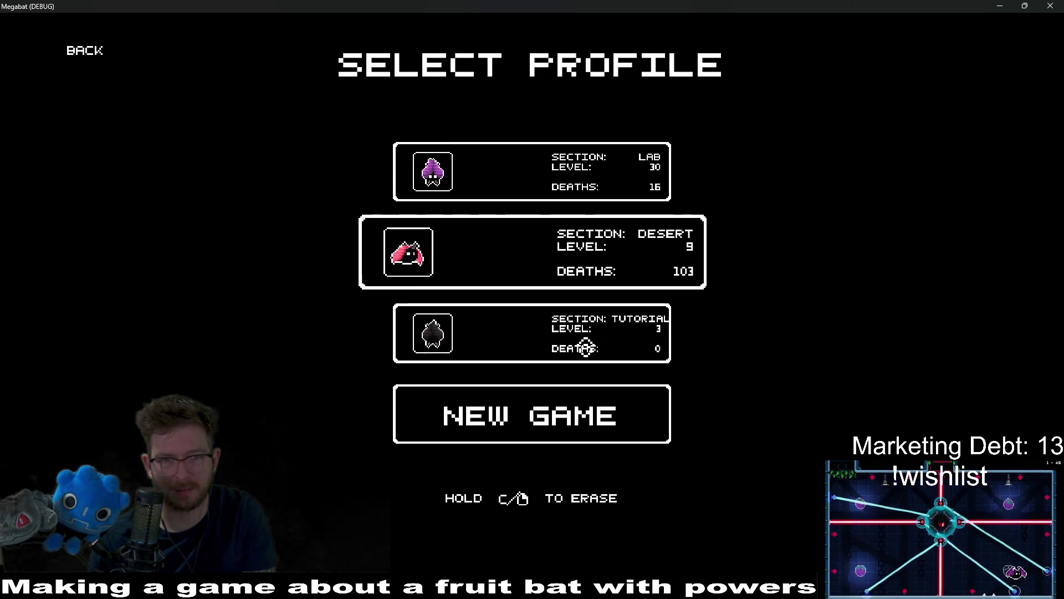
pyautogui.press('Up')
pyautogui.press('Return')
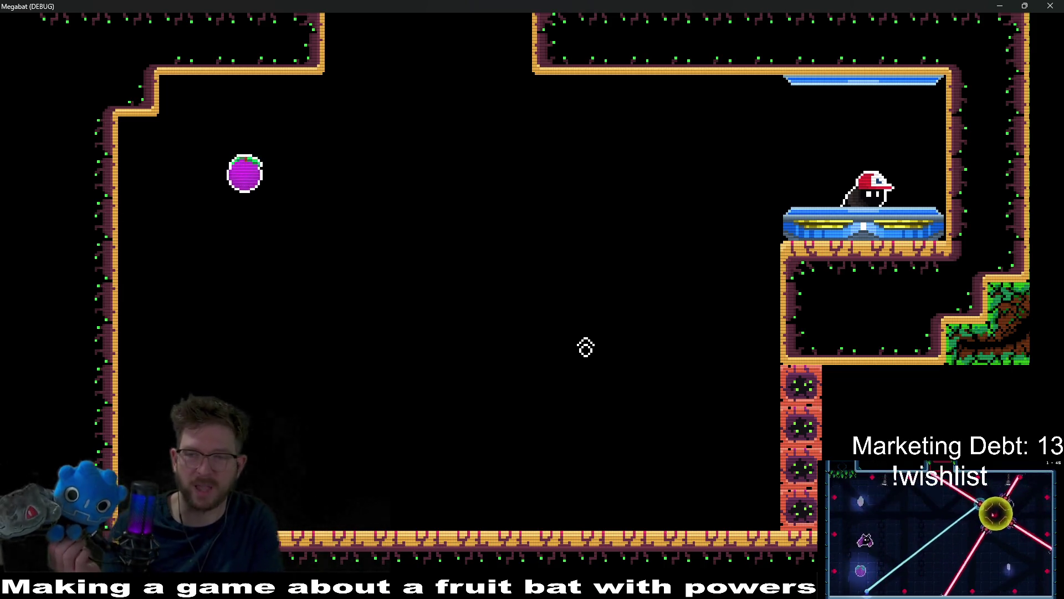
# Step: Fly the bat to eat the purple fruit and into the green forest room, then close the game
pyautogui.press('Up')
pyautogui.press('Left')
pyautogui.press('Left')
pyautogui.press('Up')
pyautogui.press('Right')
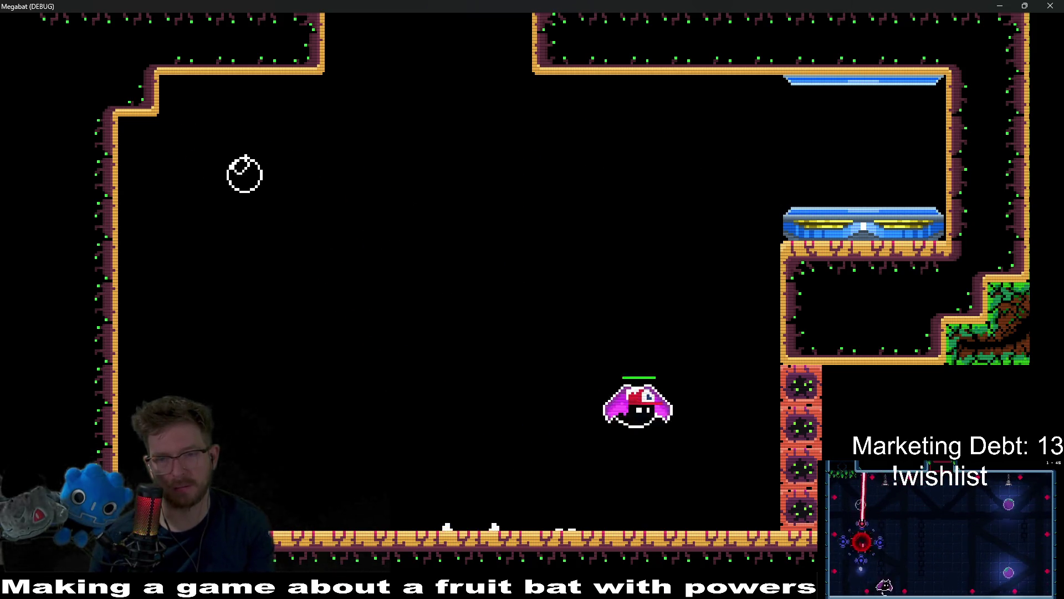
pyautogui.press('Up')
pyautogui.press('Up')
pyautogui.press('Right')
pyautogui.press('Right')
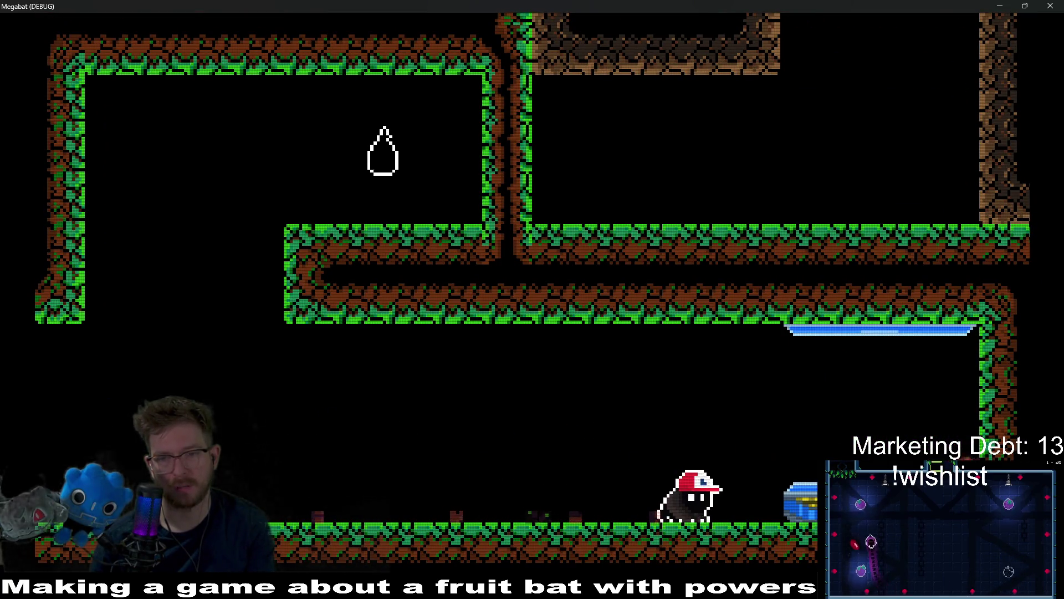
pyautogui.press('Right')
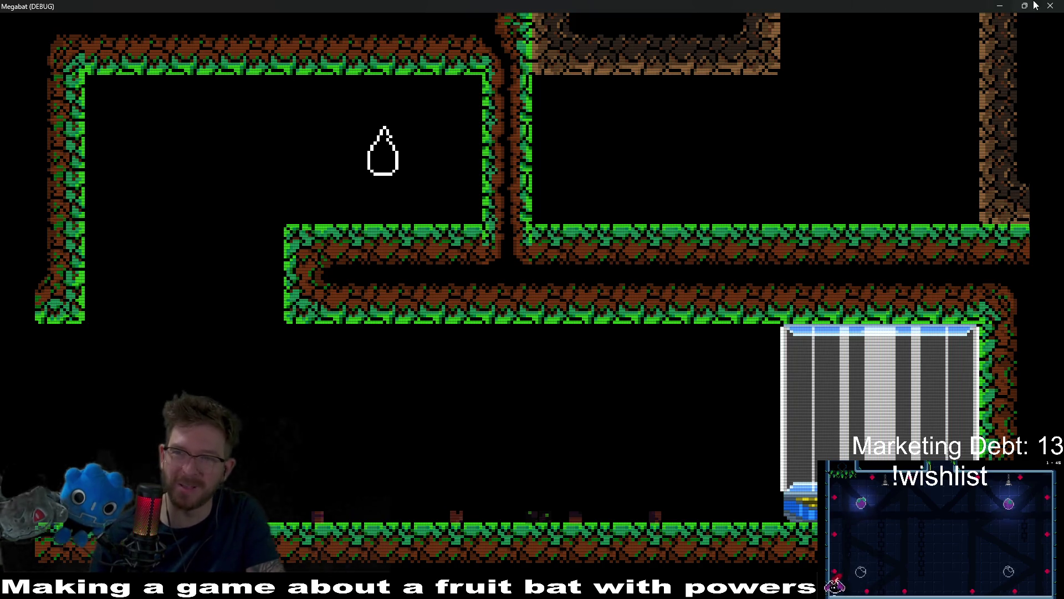
pyautogui.click(1050, 5)
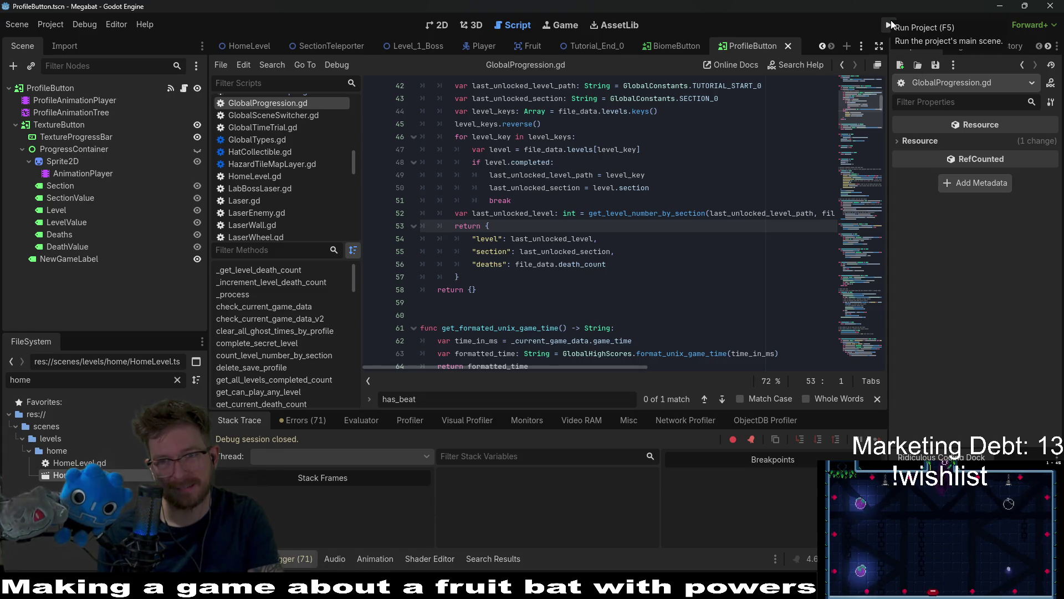
# Step: Relaunch Megabat with Run Project from the Godot toolbar
pyautogui.click(891, 24)
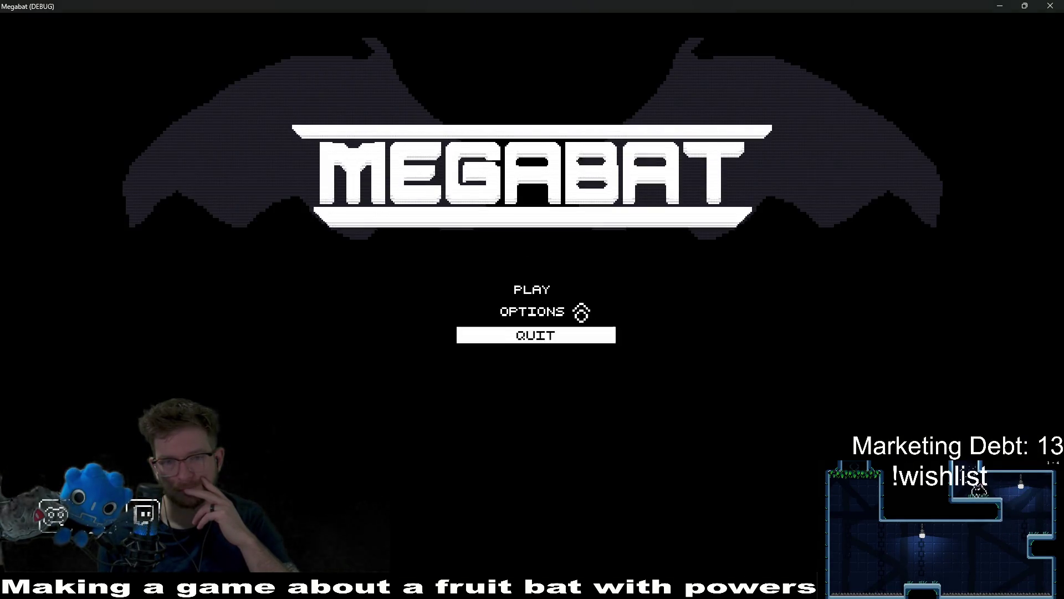
# Step: Choose Play and the Lab profile, open the forest dome's level grid, then close the game
pyautogui.click(576, 288)
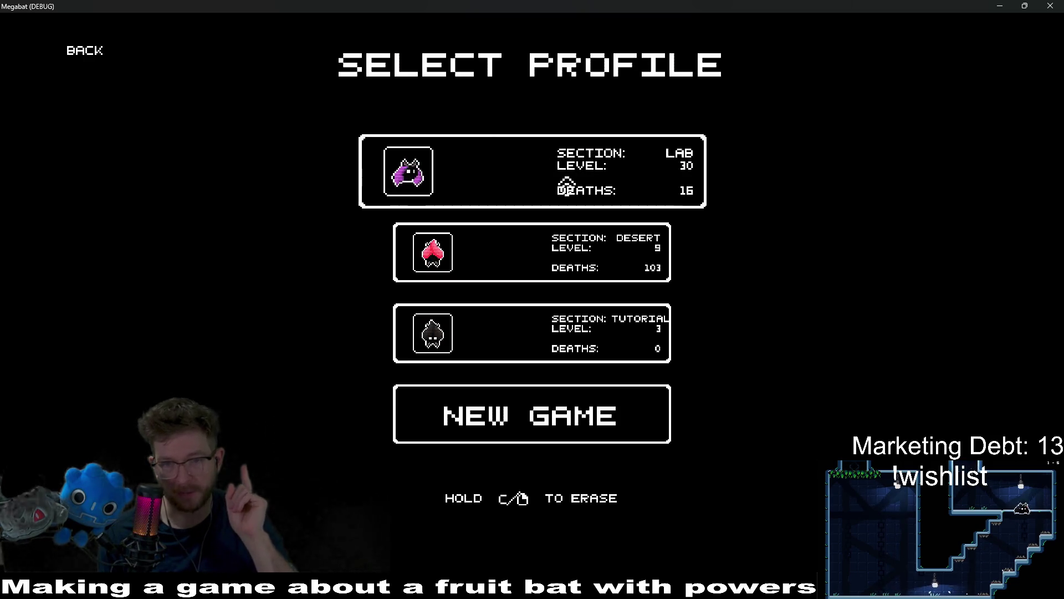
pyautogui.click(564, 187)
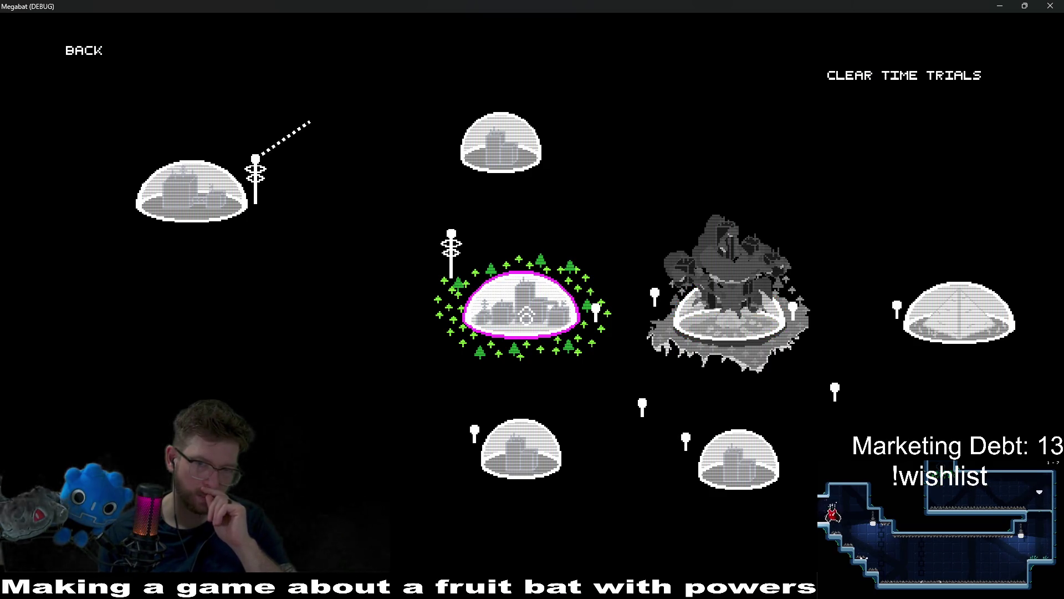
pyautogui.click(526, 316)
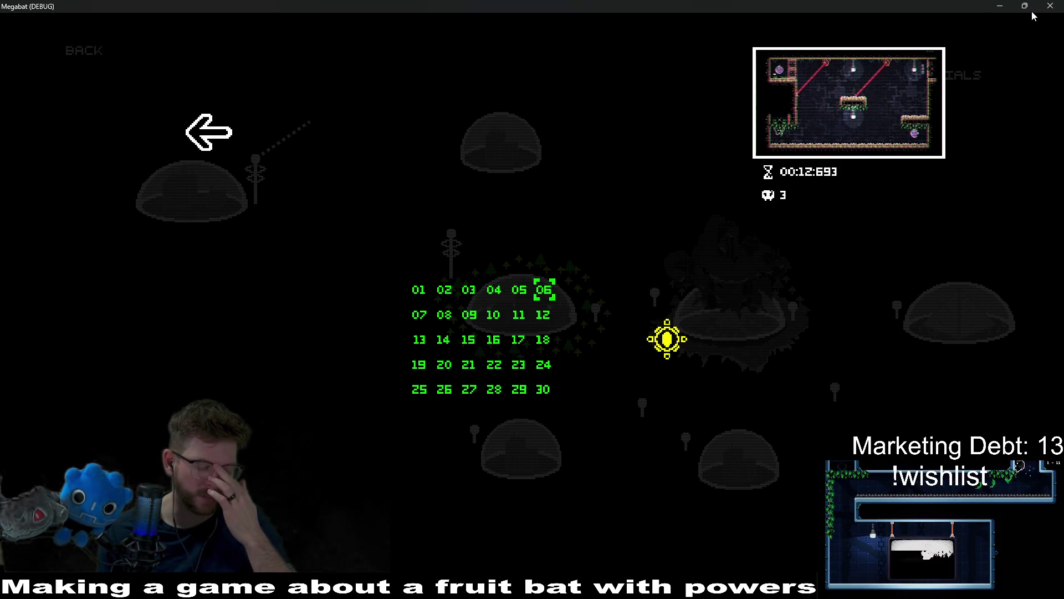
pyautogui.moveTo(1033, 15)
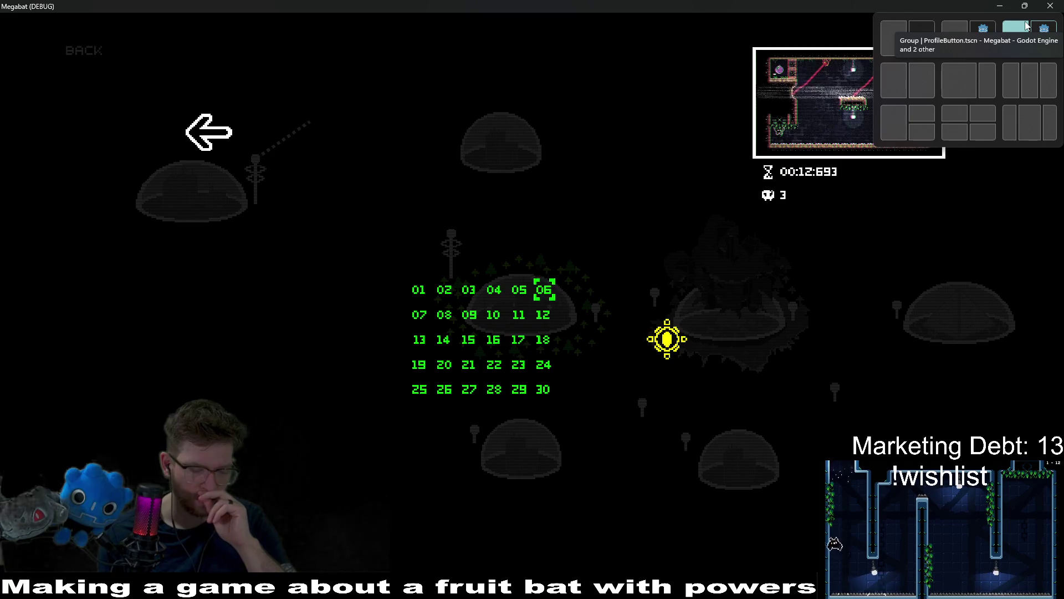
pyautogui.click(1051, 6)
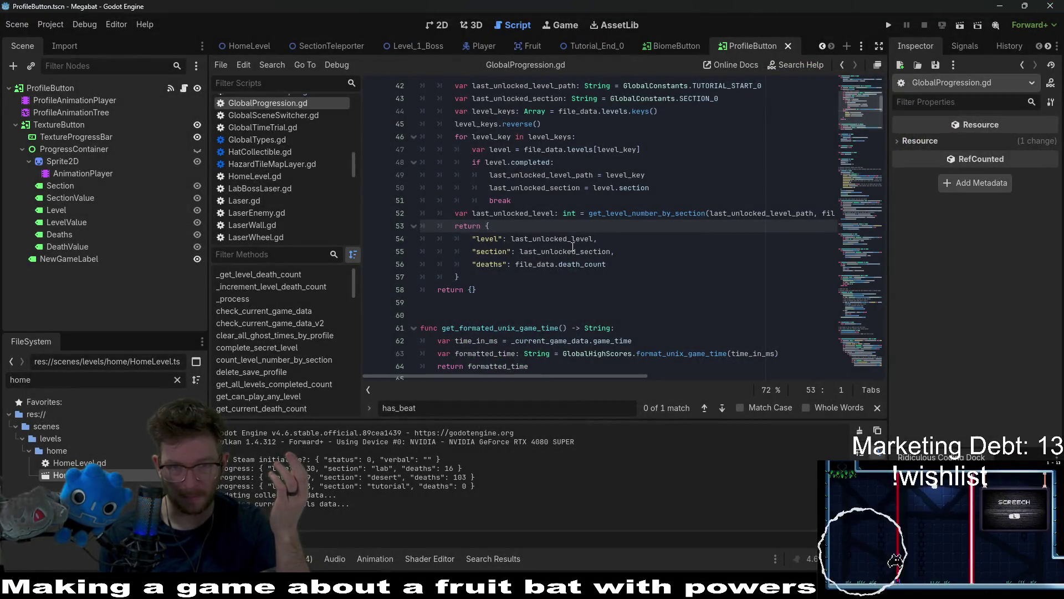
# Step: Switch to the Tutorial_End_0 scene and scroll GlobalProgression.gd down to line 85
pyautogui.moveTo(573, 251)
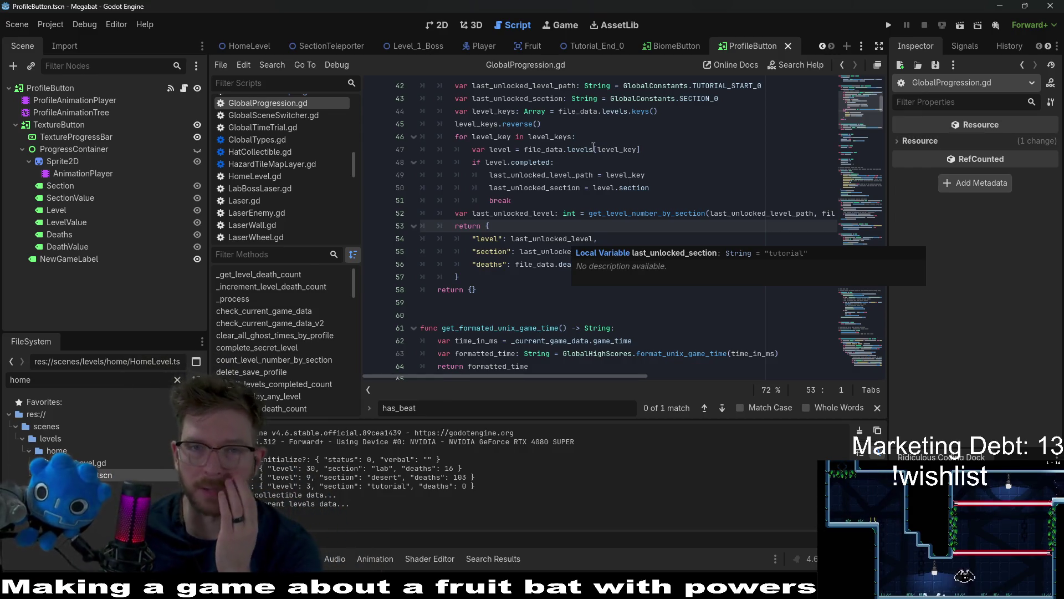
pyautogui.click(607, 47)
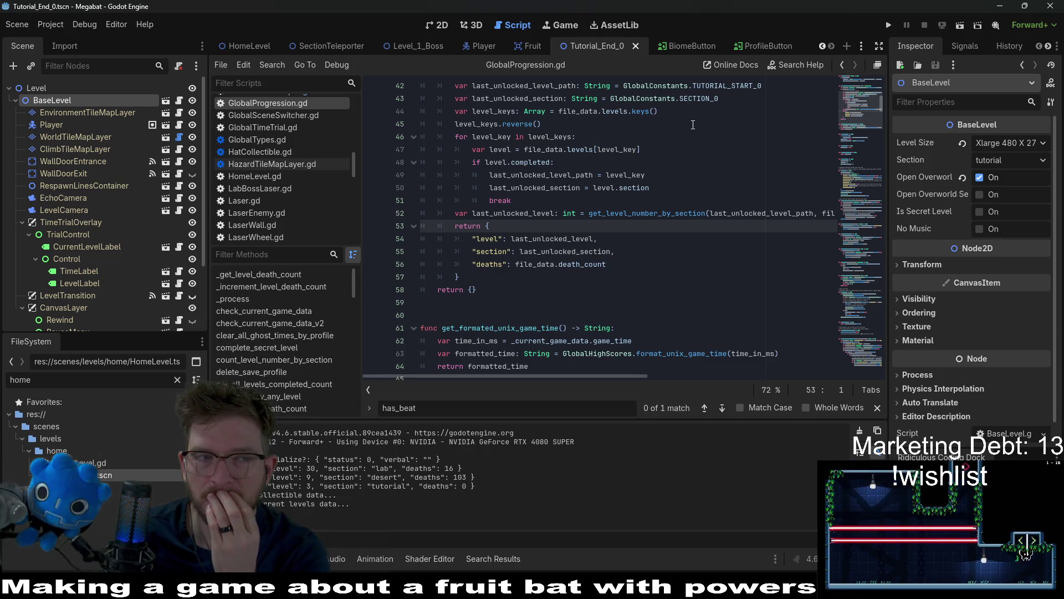
pyautogui.scroll(4, 716, 224)
pyautogui.scroll(-3, 716, 224)
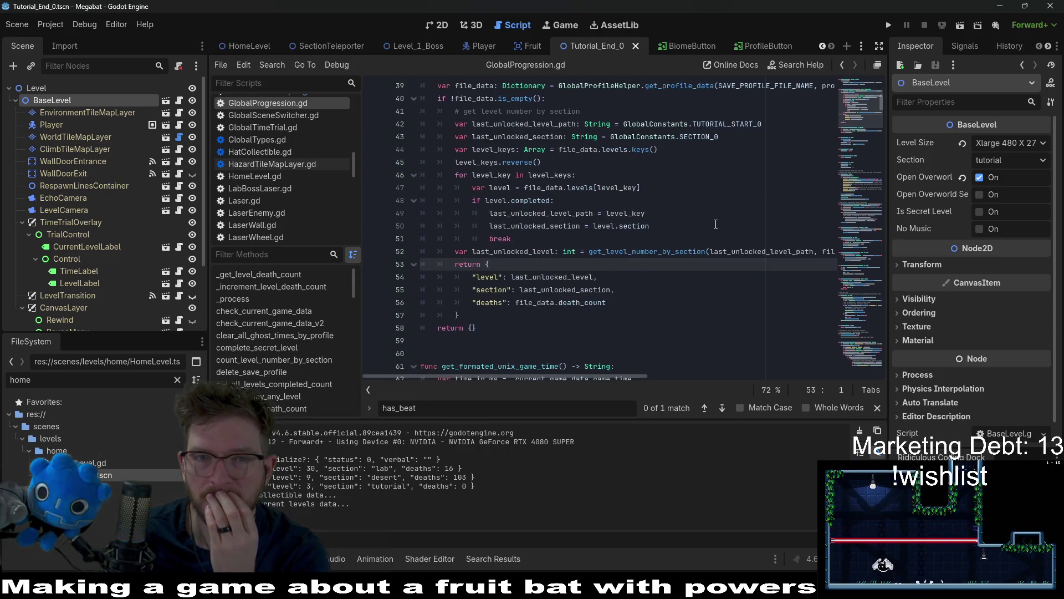
pyautogui.scroll(-1, 719, 217)
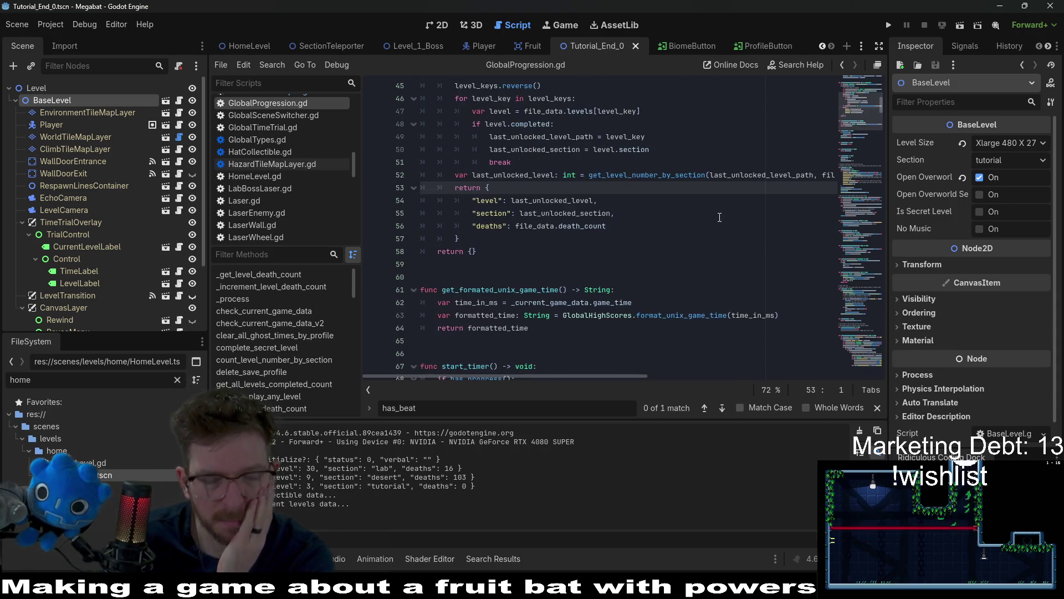
pyautogui.scroll(-4, 719, 218)
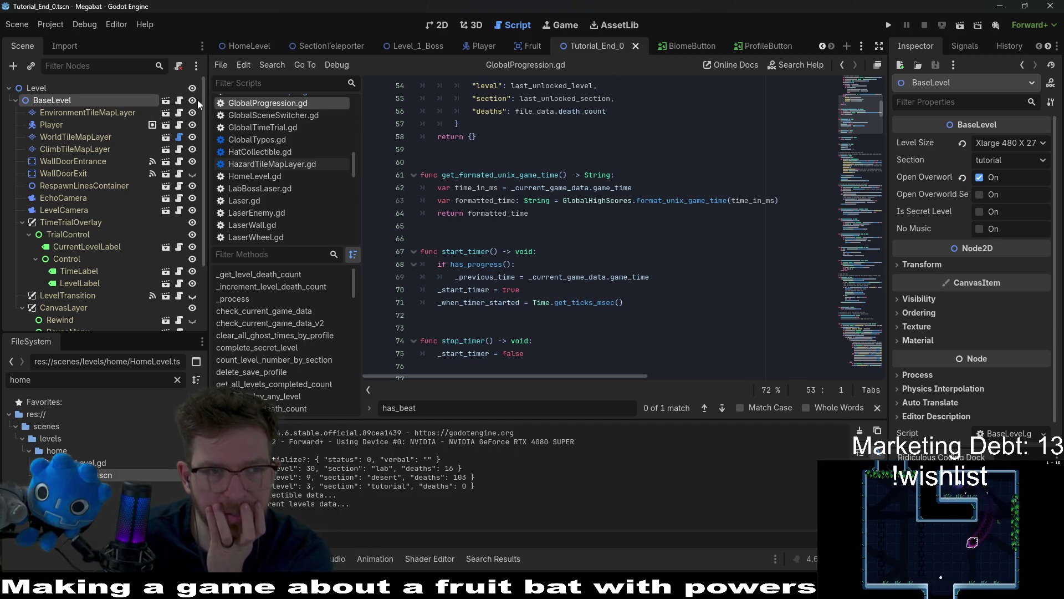
pyautogui.scroll(-4, 525, 324)
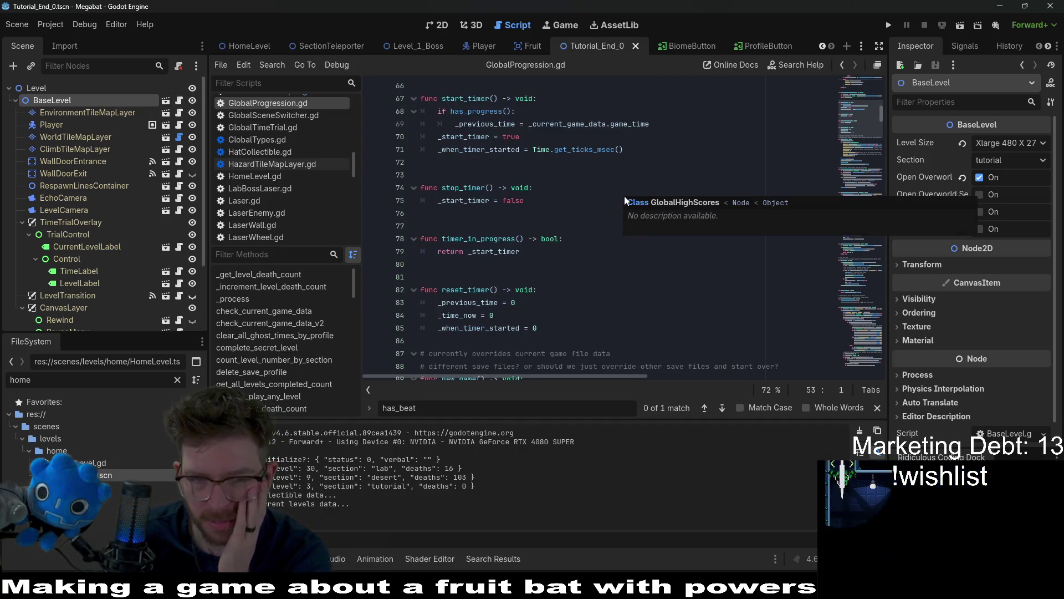
pyautogui.click(561, 326)
# Step: Read through the unlock_section code in GlobalProgression.gd, then open BaseLevel.gd
pyautogui.scroll(-4, 563, 324)
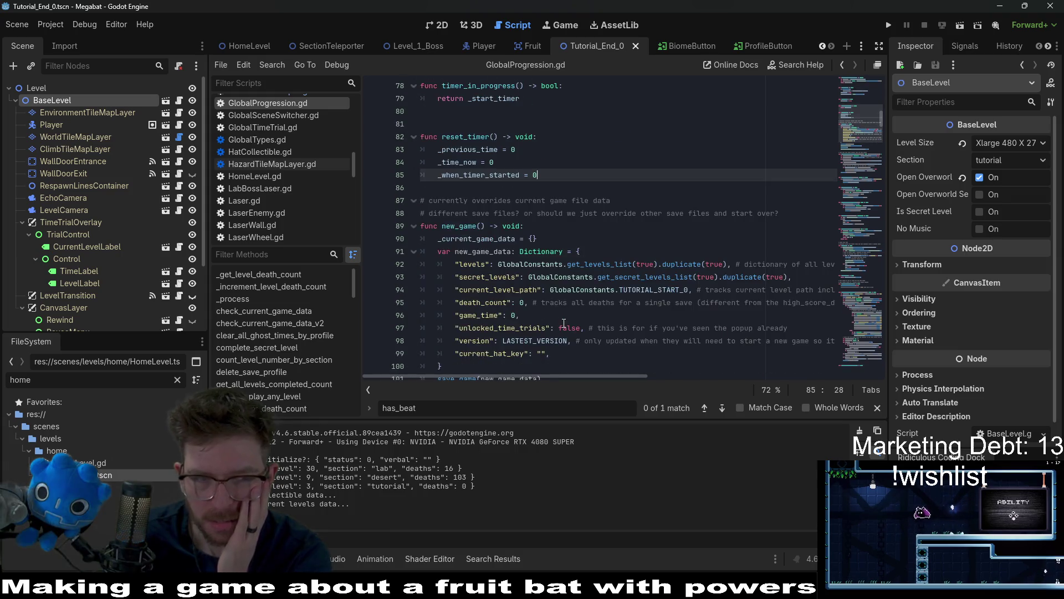
pyautogui.moveTo(862, 166); pyautogui.dragTo(861, 360)
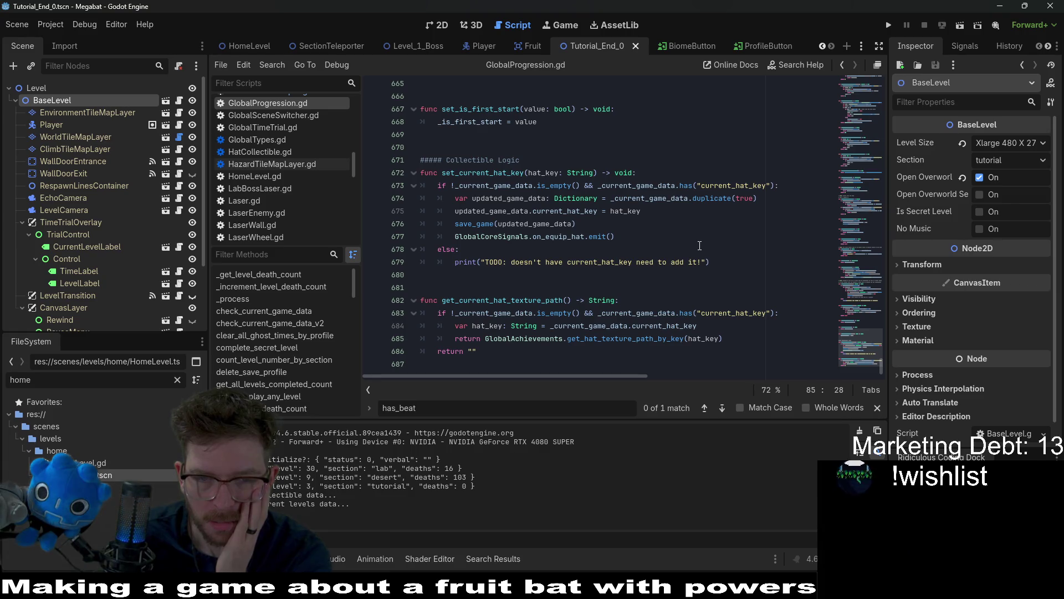
pyautogui.scroll(2, 700, 245)
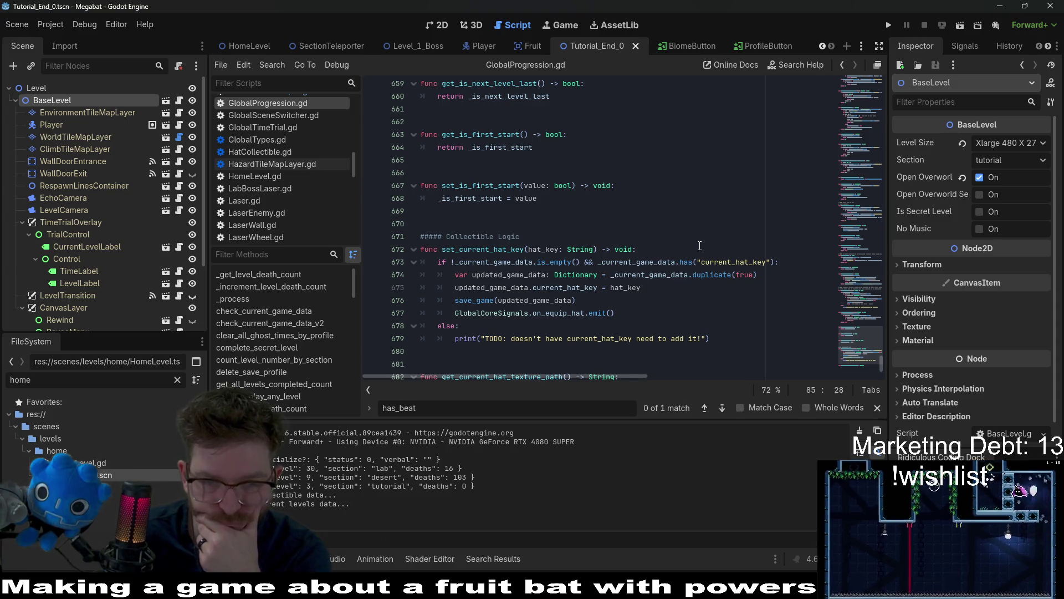
pyautogui.scroll(2, 699, 246)
pyautogui.scroll(-4, 700, 246)
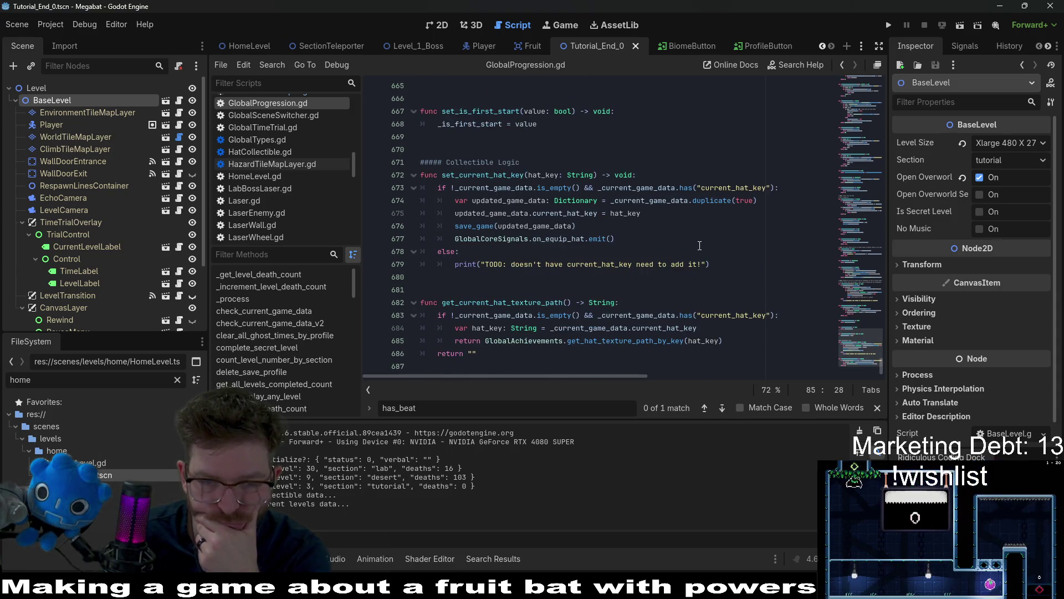
pyautogui.scroll(8, 699, 245)
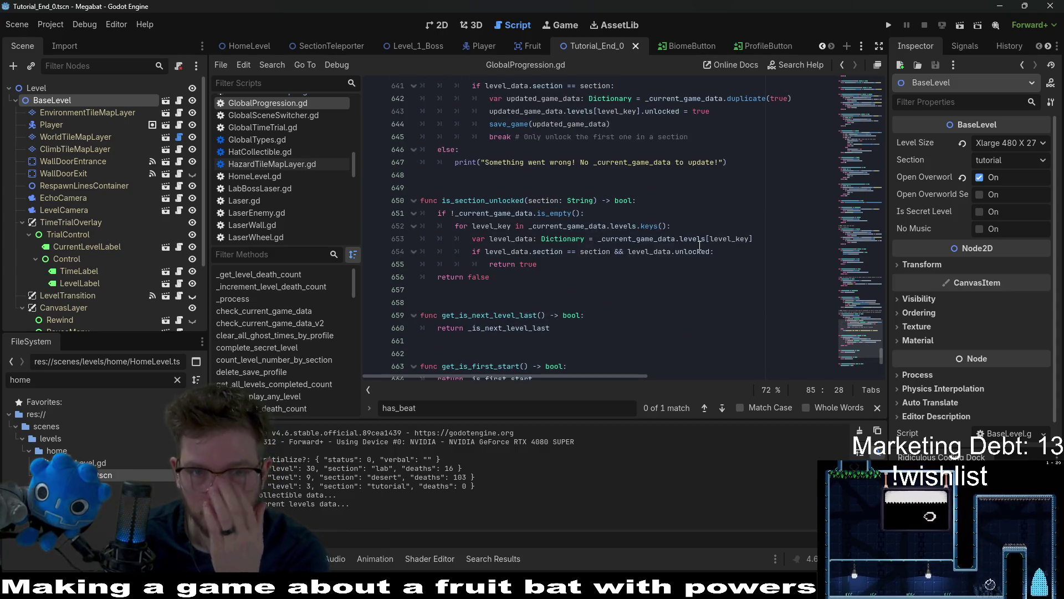
pyautogui.scroll(4, 699, 245)
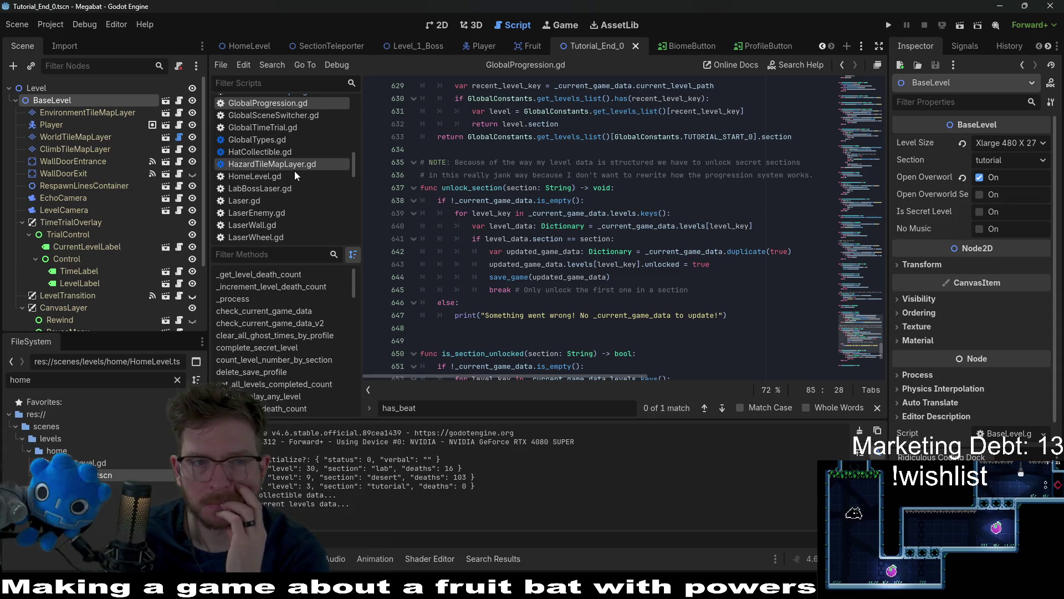
pyautogui.click(179, 99)
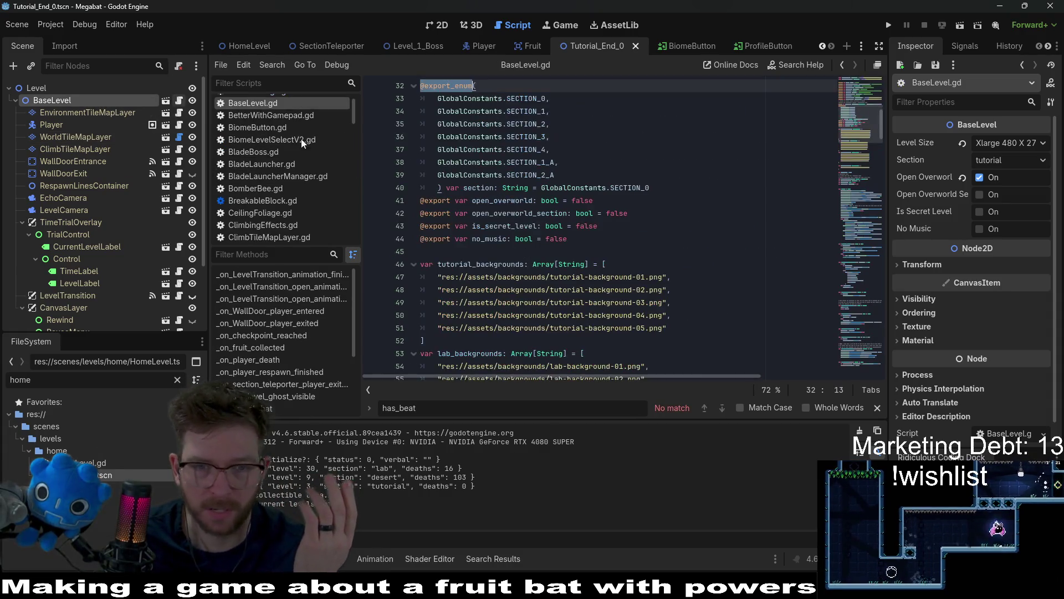
# Step: Scroll BaseLevel.gd to the overworld branch and select lines 232–236
pyautogui.scroll(-20, 655, 239)
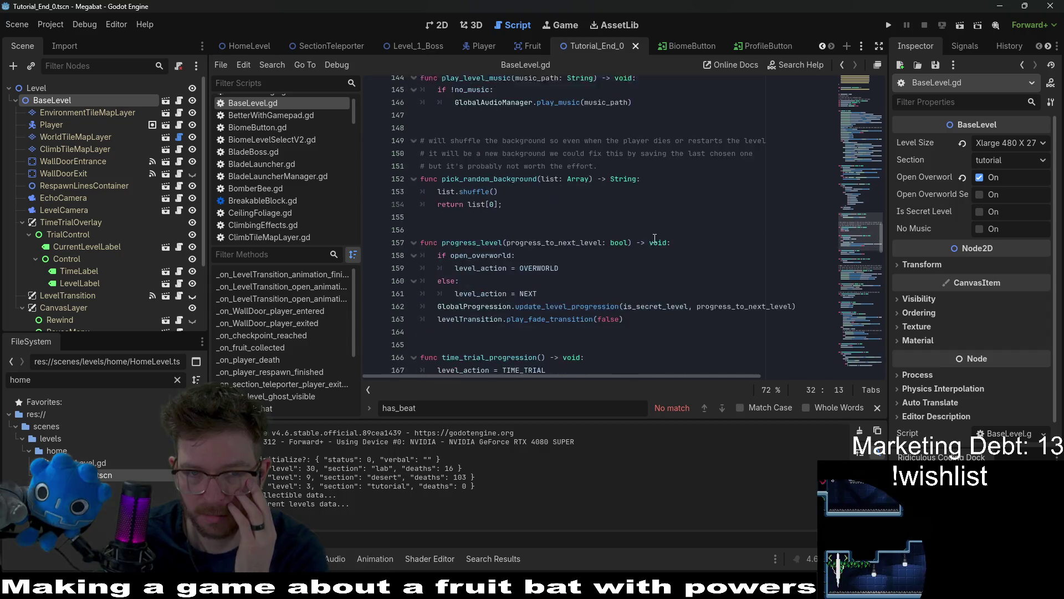
pyautogui.scroll(-2, 655, 238)
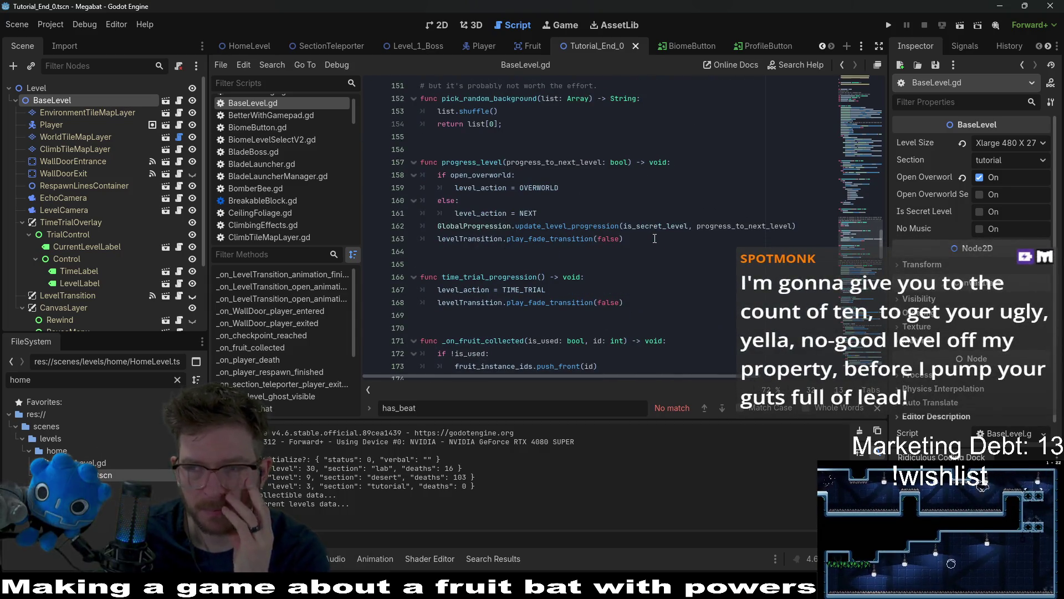
pyautogui.scroll(-9, 655, 238)
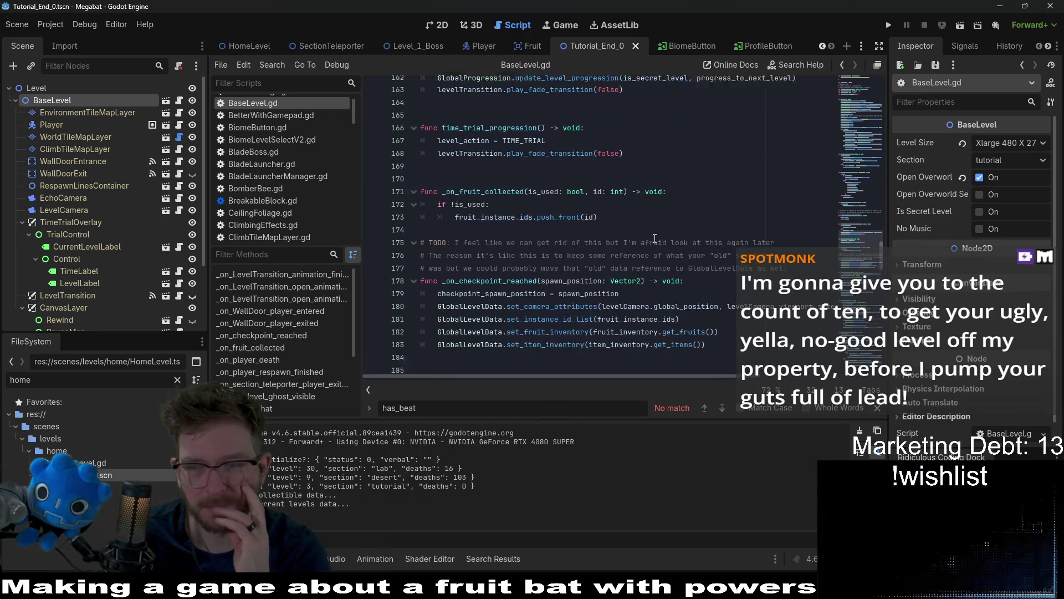
pyautogui.scroll(-8, 655, 237)
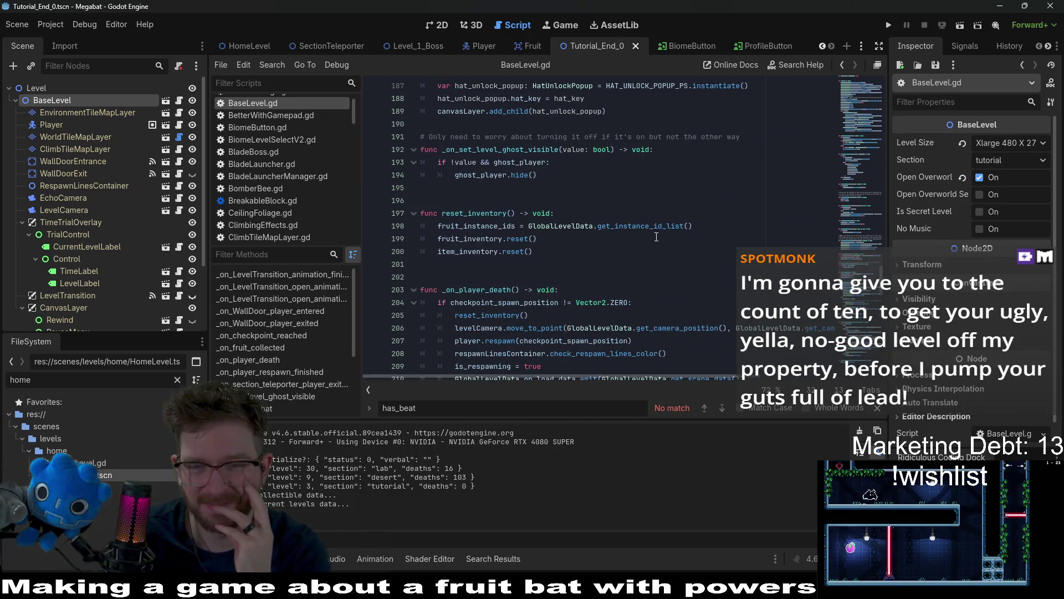
pyautogui.scroll(-5, 656, 237)
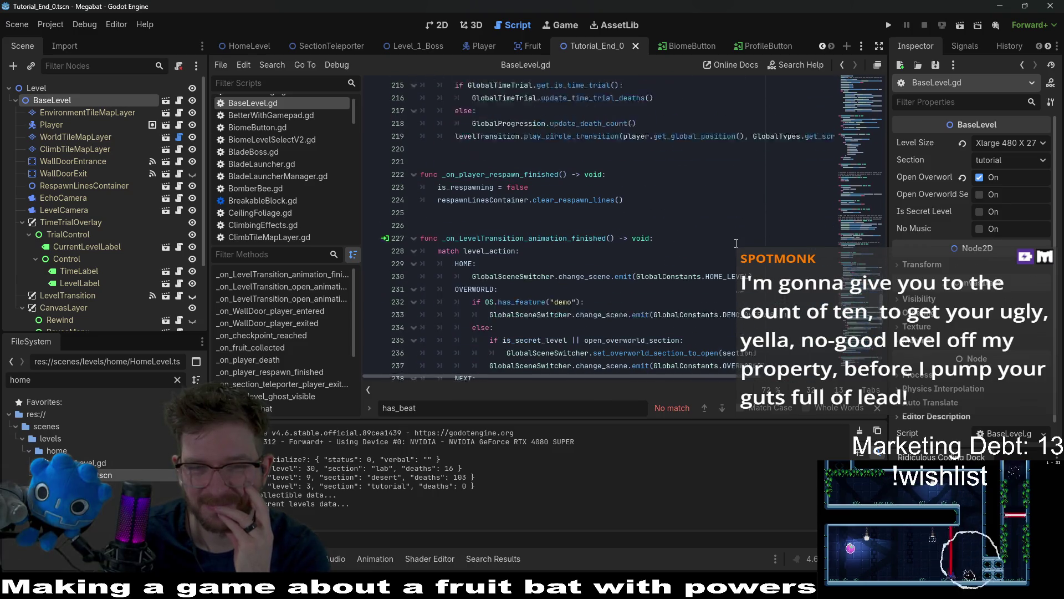
pyautogui.scroll(-2, 781, 247)
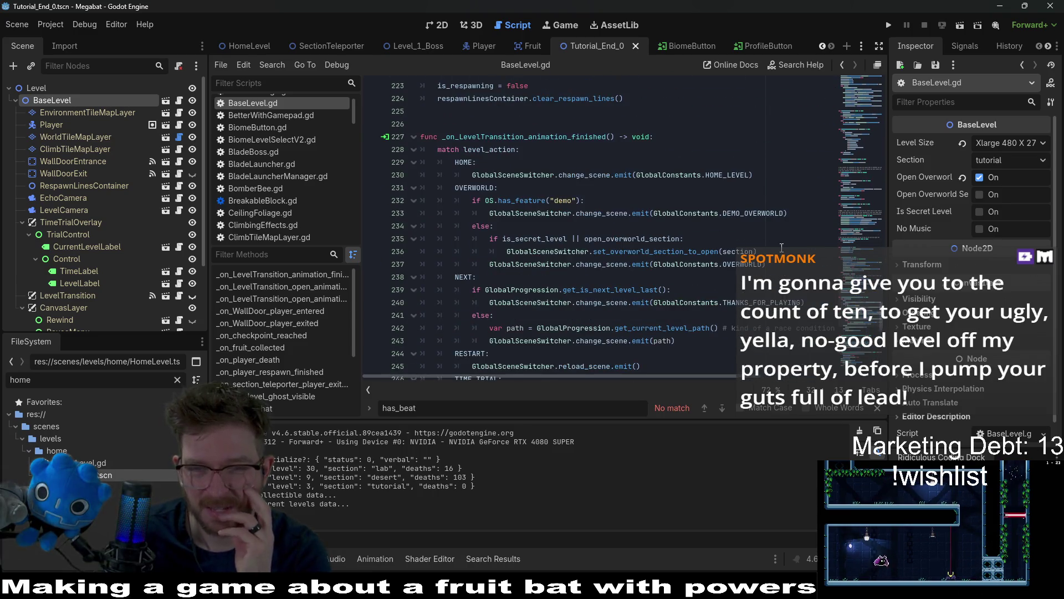
pyautogui.click(788, 253)
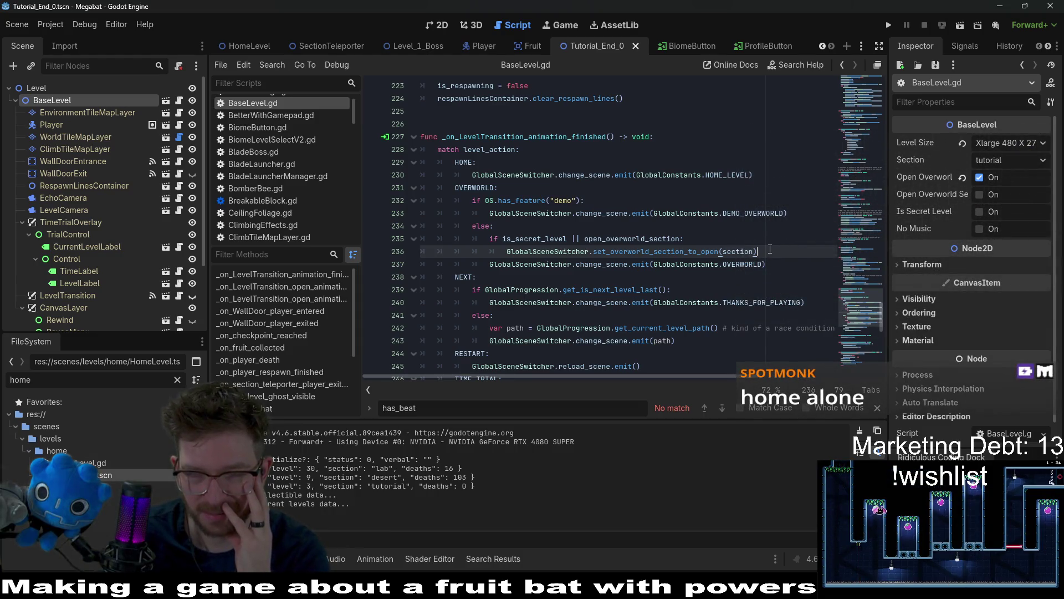
pyautogui.moveTo(770, 252); pyautogui.dragTo(377, 201)
pyautogui.click(763, 237)
pyautogui.click(769, 251)
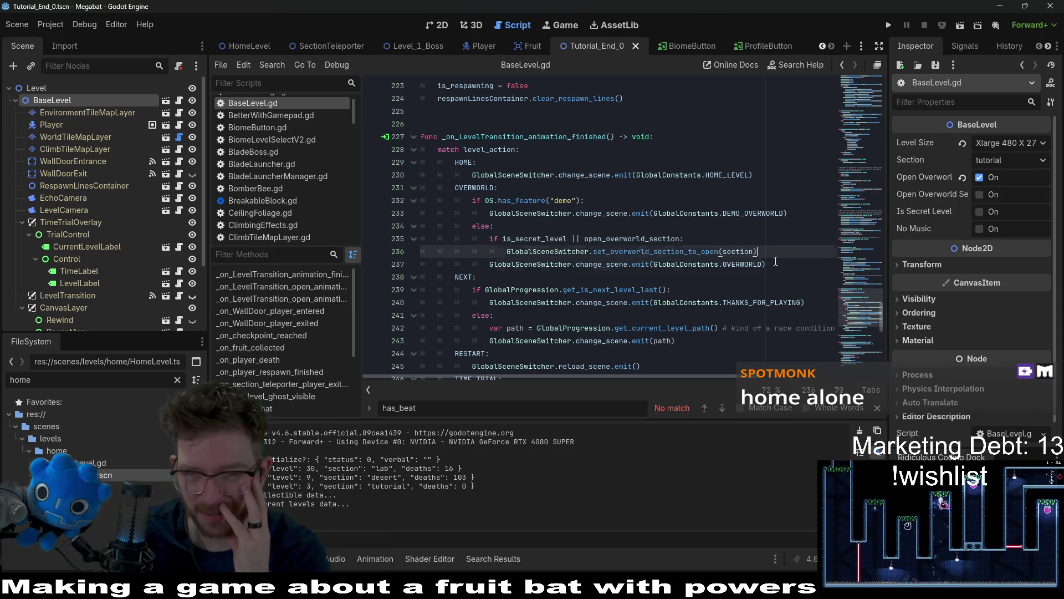
pyautogui.click(775, 264)
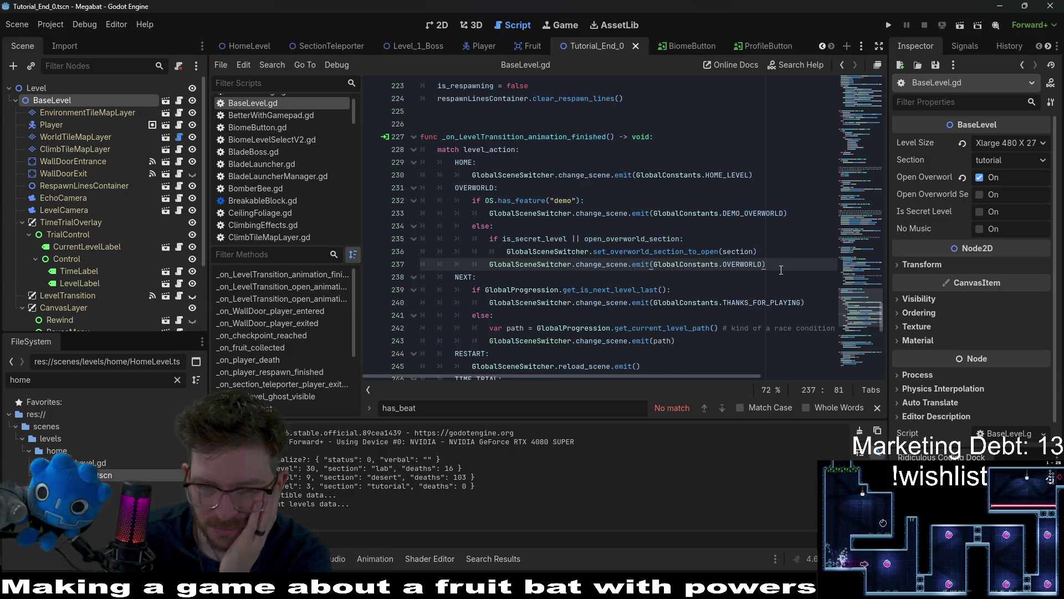
# Step: Locate and select the _on_LevelTransition_animation_finished function name
pyautogui.scroll(-2, 781, 270)
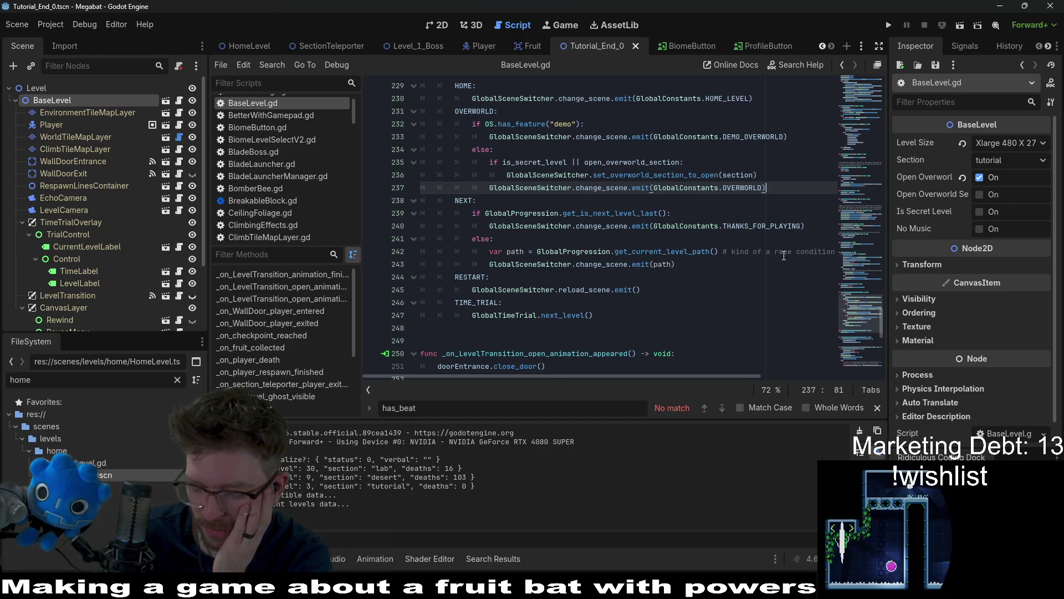
pyautogui.scroll(-1, 783, 256)
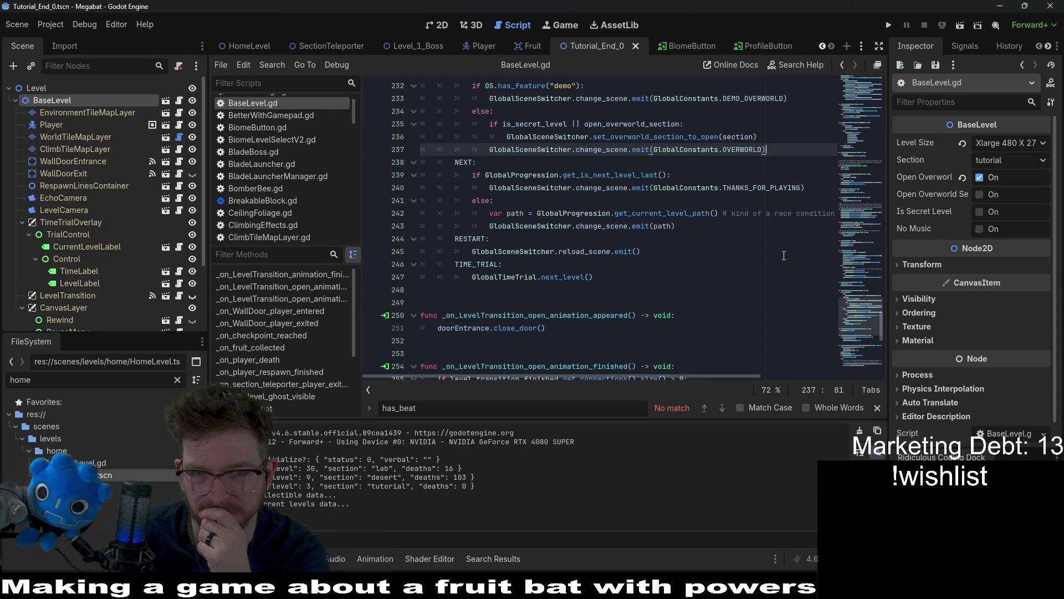
pyautogui.scroll(3, 784, 255)
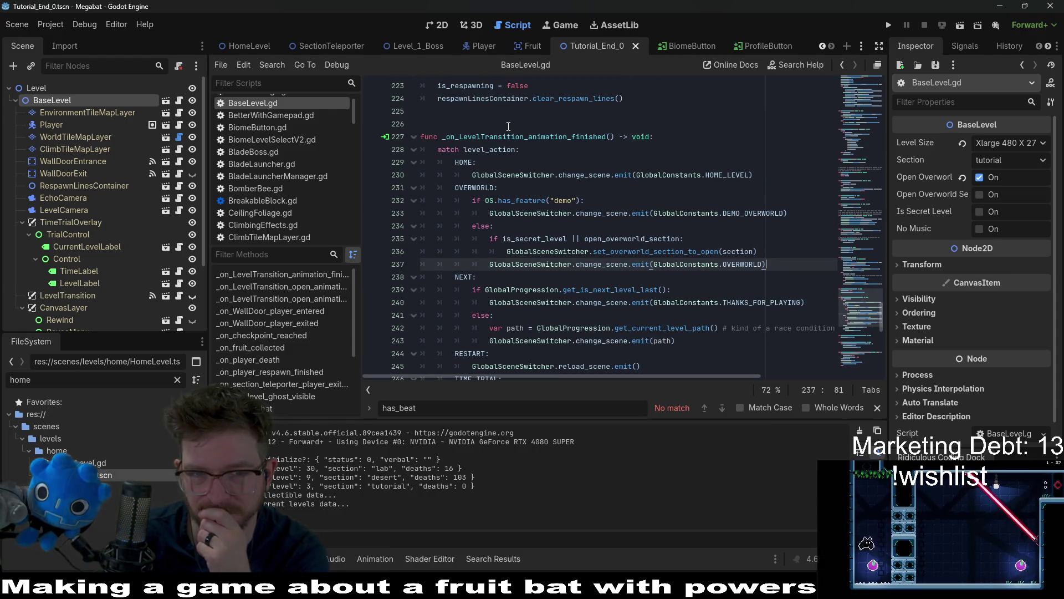
pyautogui.doubleClick(577, 136)
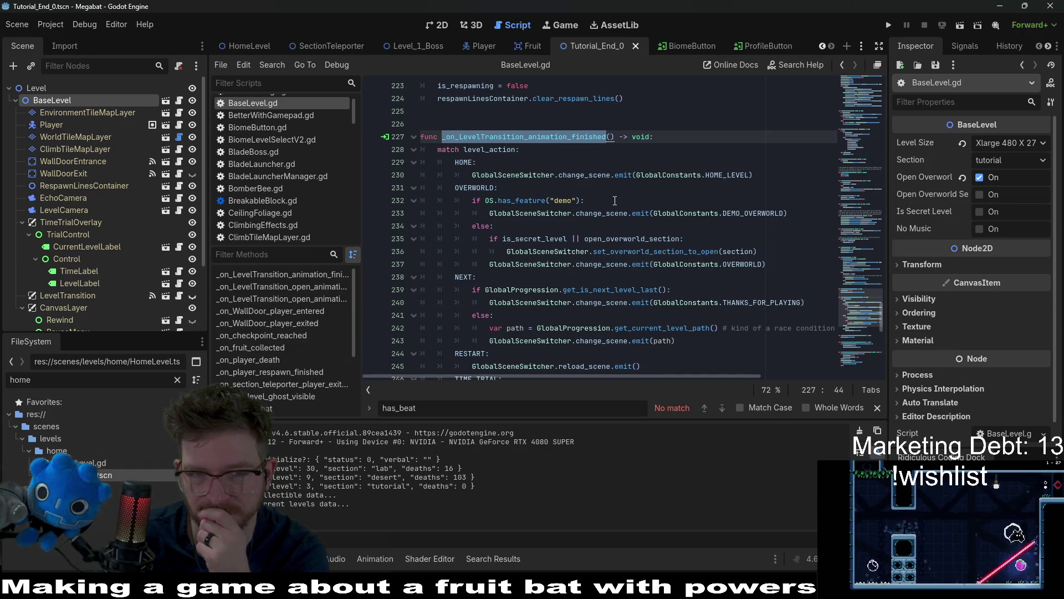
pyautogui.scroll(-14, 614, 200)
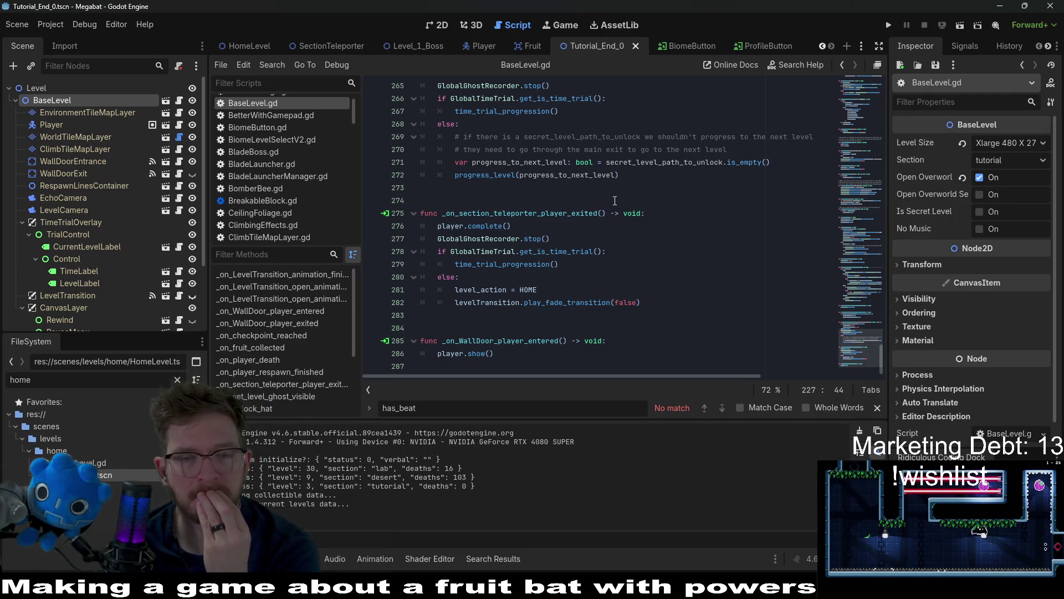
pyautogui.scroll(10, 615, 200)
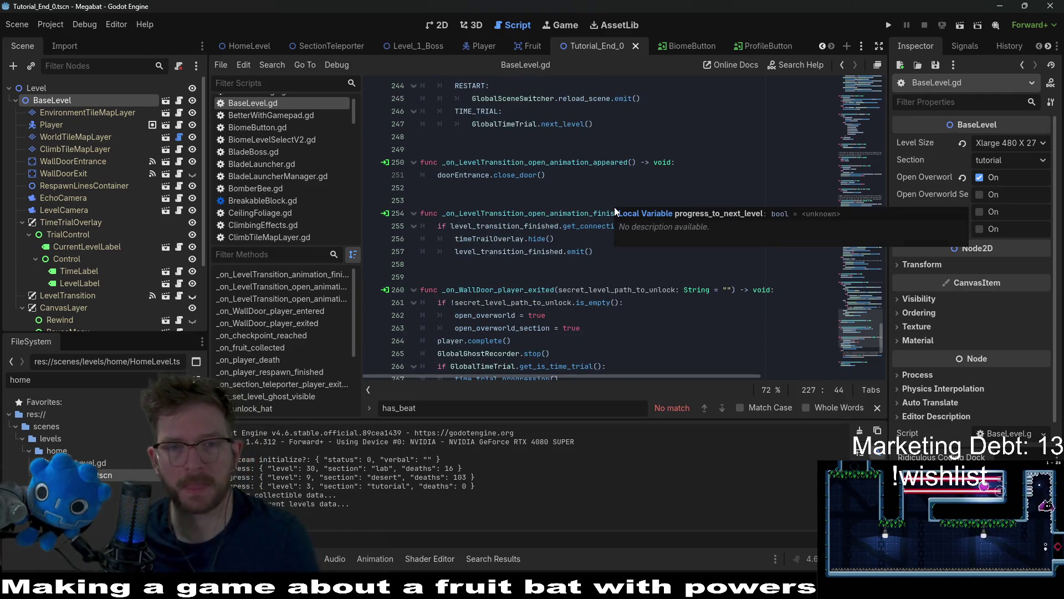
pyautogui.scroll(3, 554, 191)
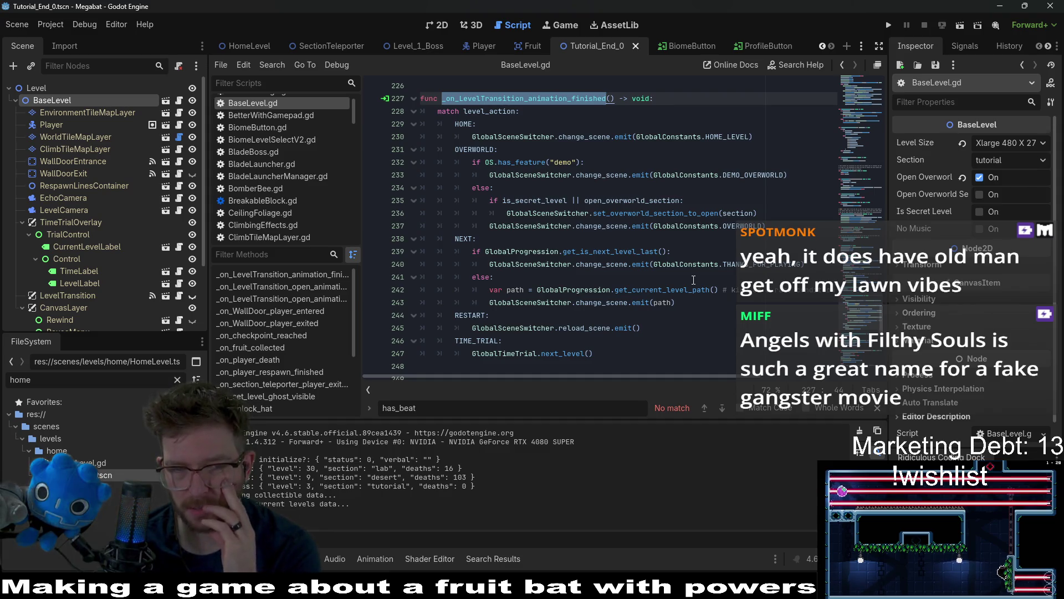
# Step: Inspect the set_overworld_section_to_open call, then start a debug run of Megabat
pyautogui.click(597, 252)
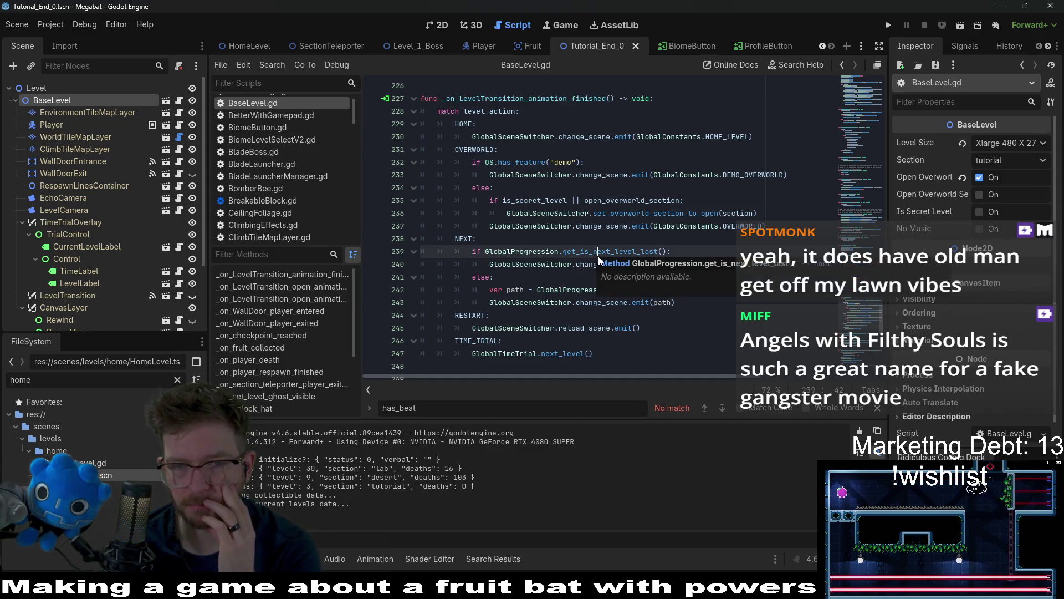
pyautogui.doubleClick(614, 213)
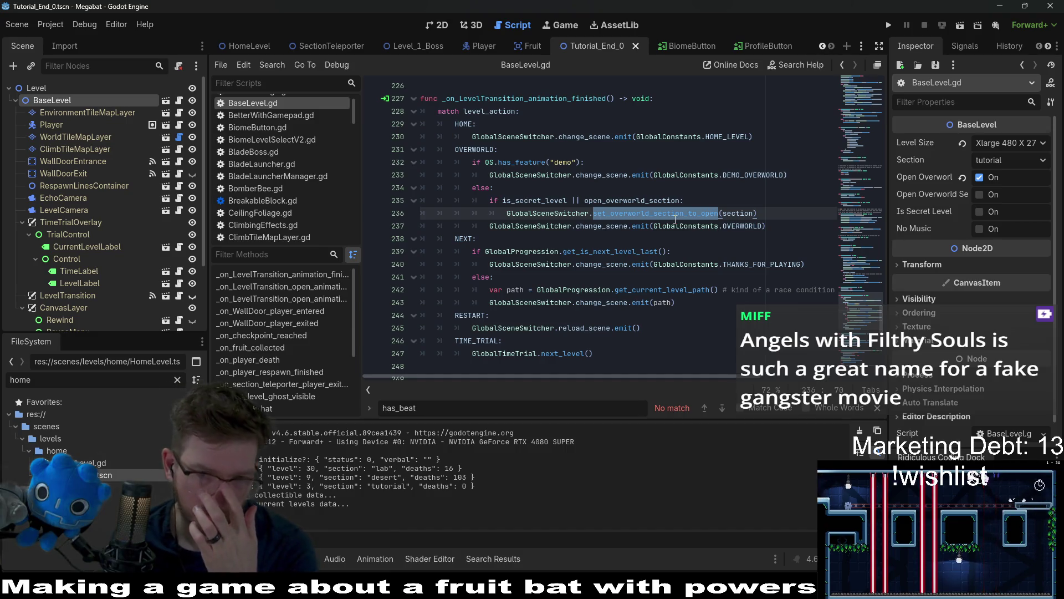
pyautogui.moveTo(670, 220)
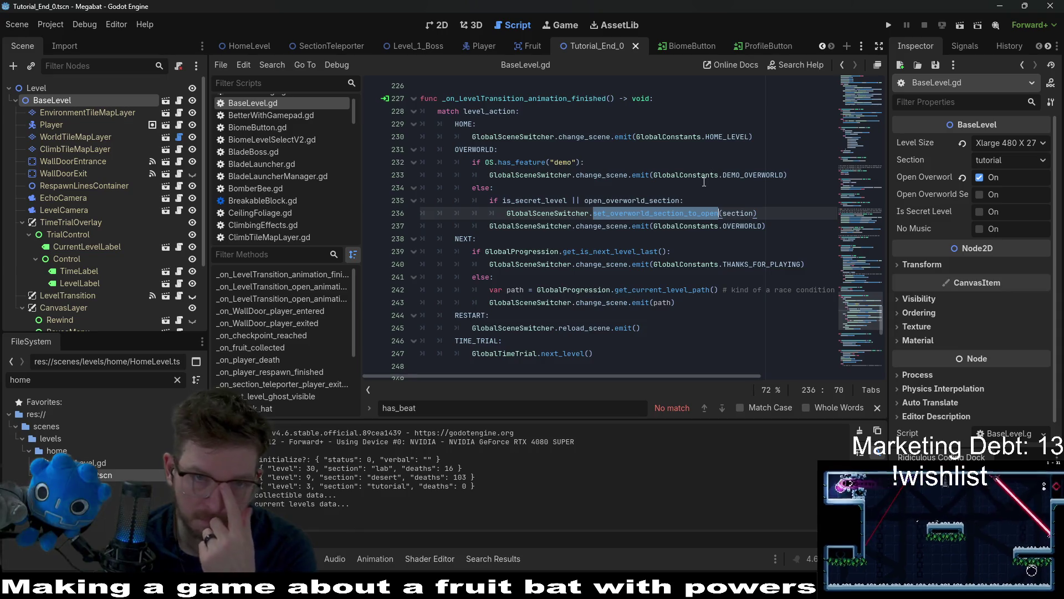
pyautogui.click(888, 26)
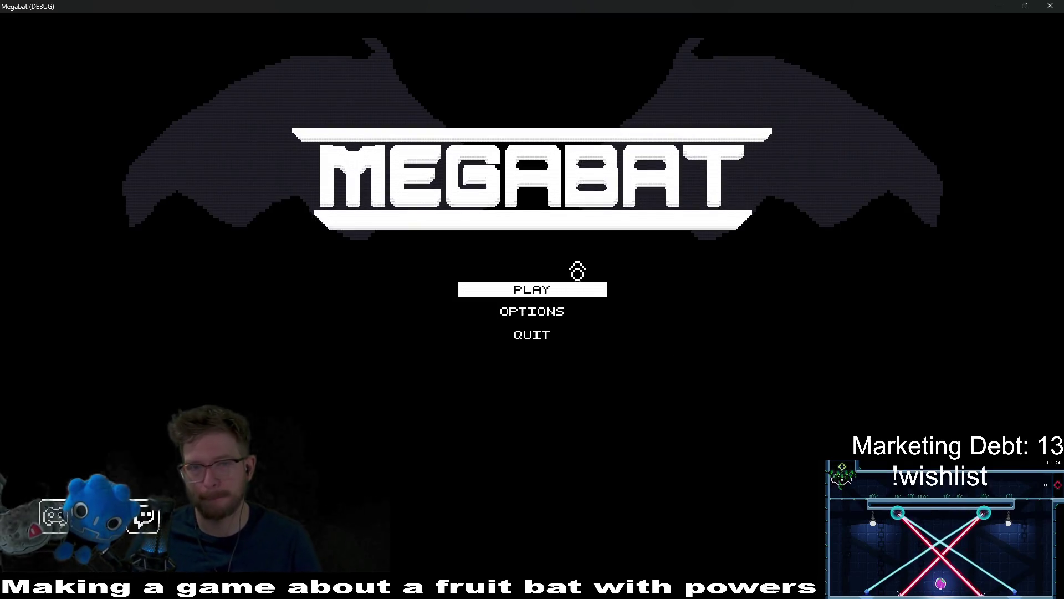
# Step: Open the LAB profile's forest dome level select, step from level 01 to 03, then close the game
pyautogui.click(540, 300)
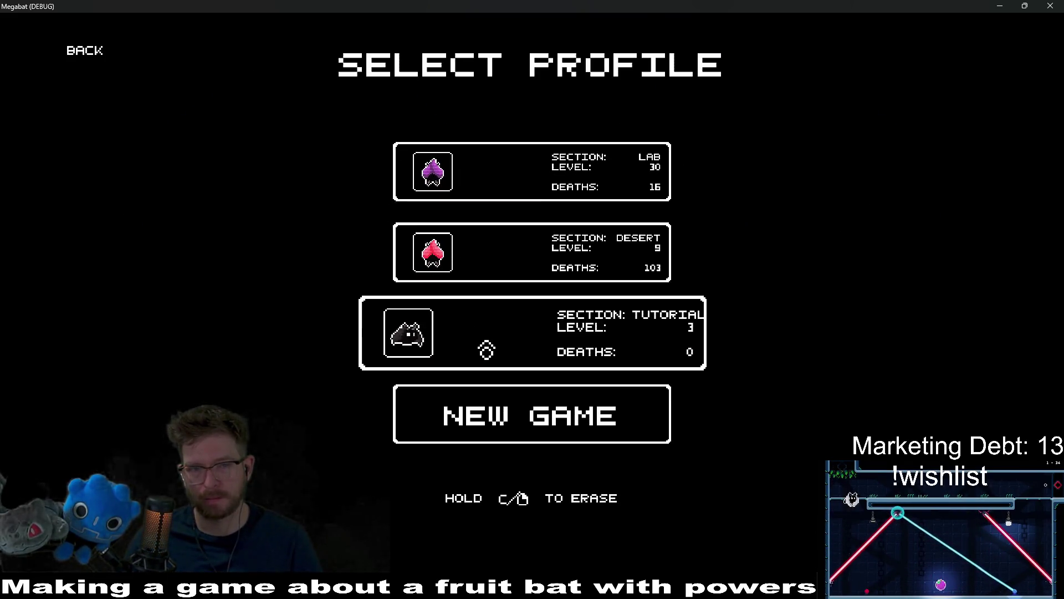
pyautogui.click(481, 187)
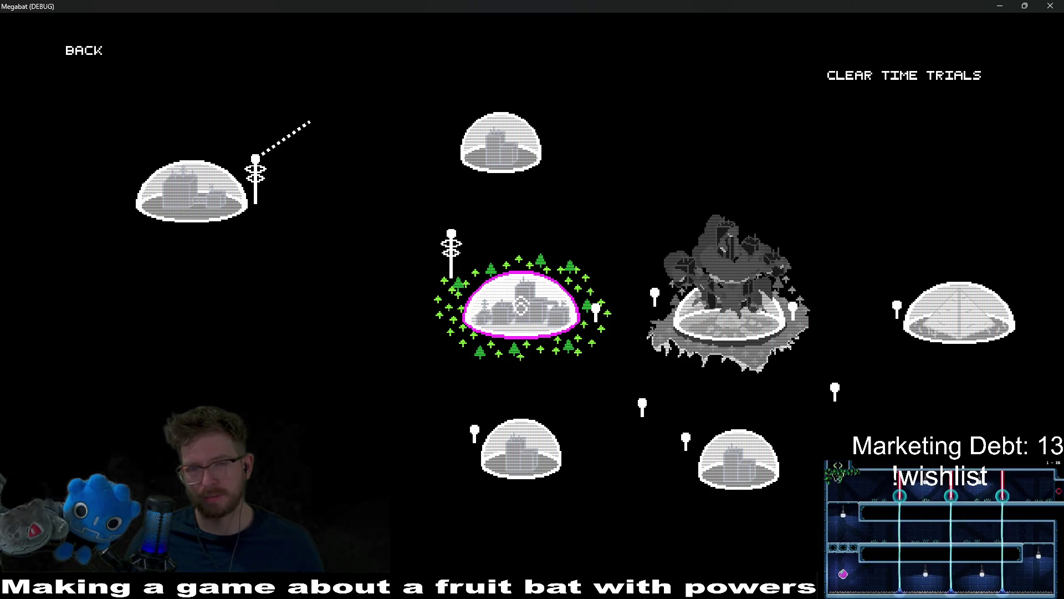
pyautogui.click(523, 307)
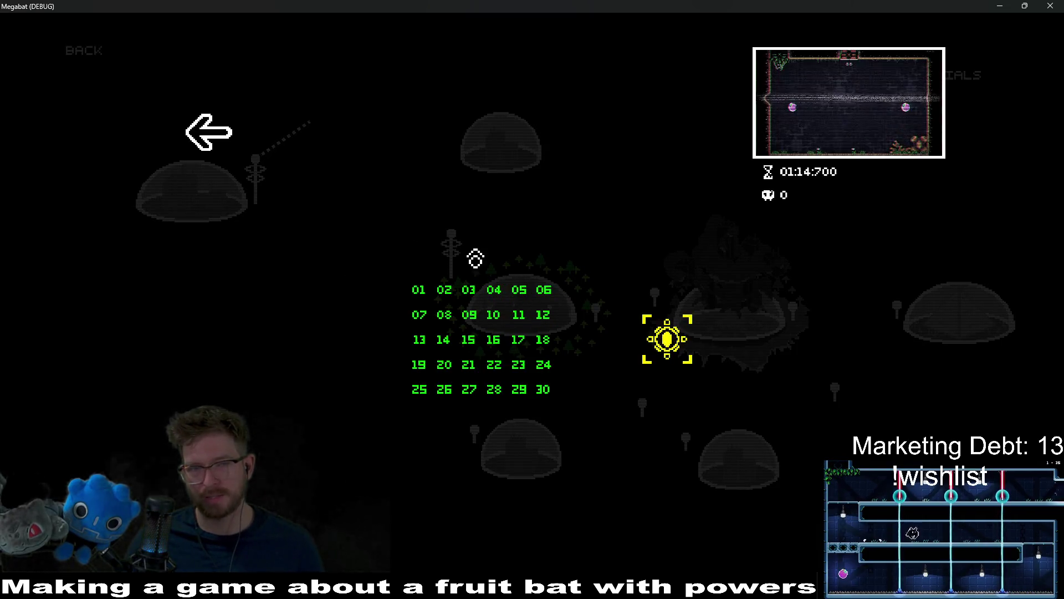
pyautogui.press('Right')
pyautogui.press('Right')
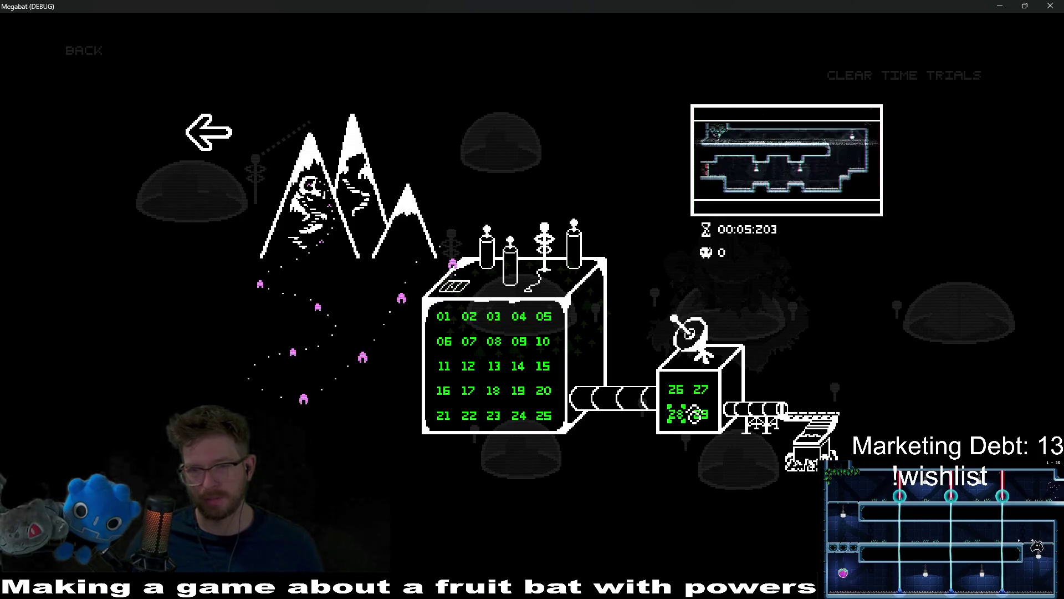
pyautogui.click(208, 132)
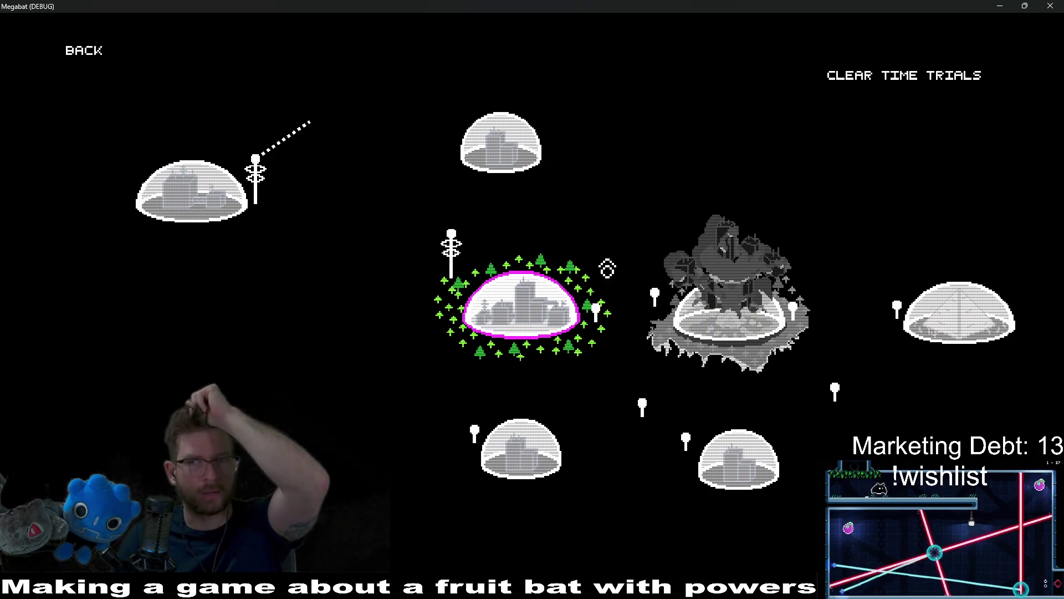
pyautogui.click(1046, 9)
pyautogui.click(647, 150)
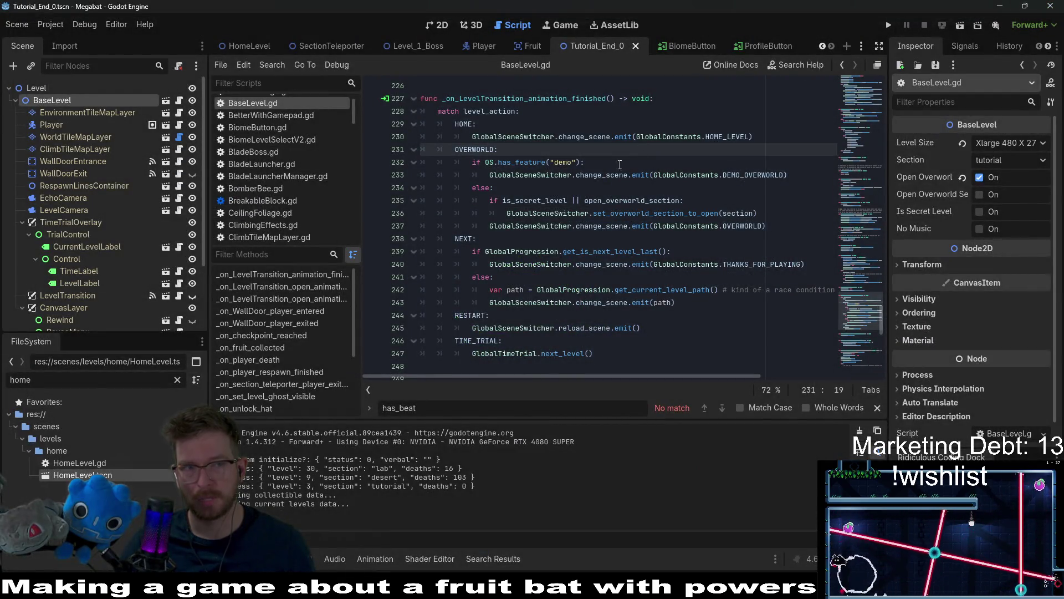
# Step: Follow SectionTeleporter's signal to its player-exited handler and highlight secret_level_path_to_unlock
pyautogui.scroll(-3, 71, 167)
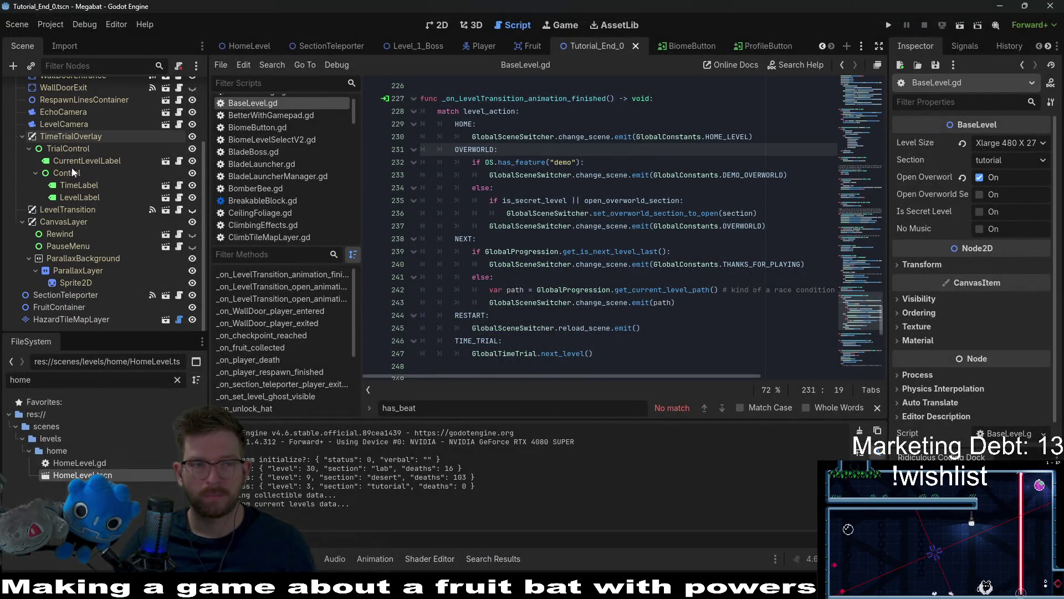
pyautogui.click(88, 294)
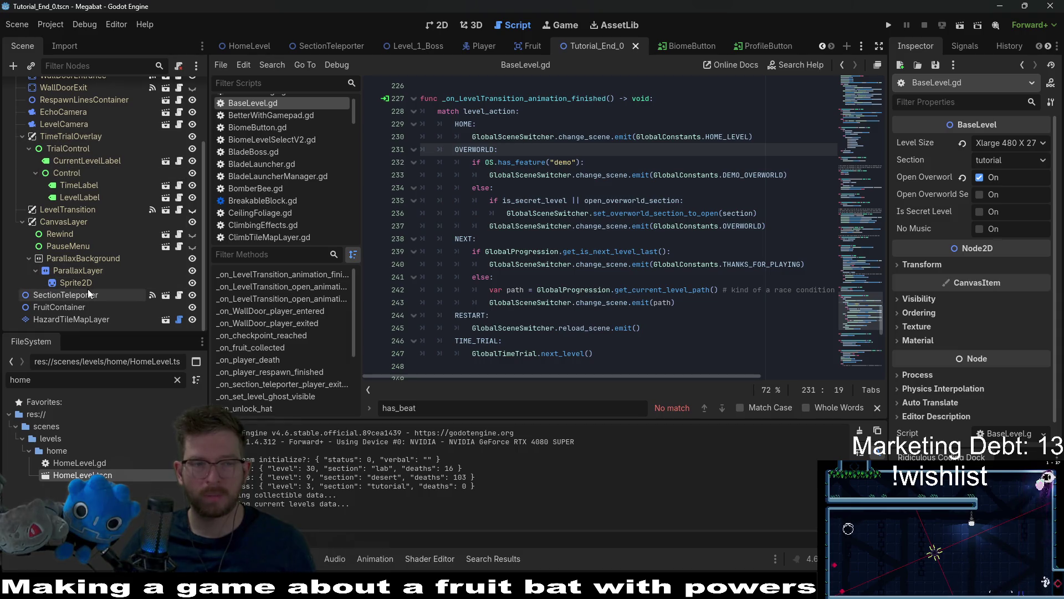
pyautogui.click(963, 46)
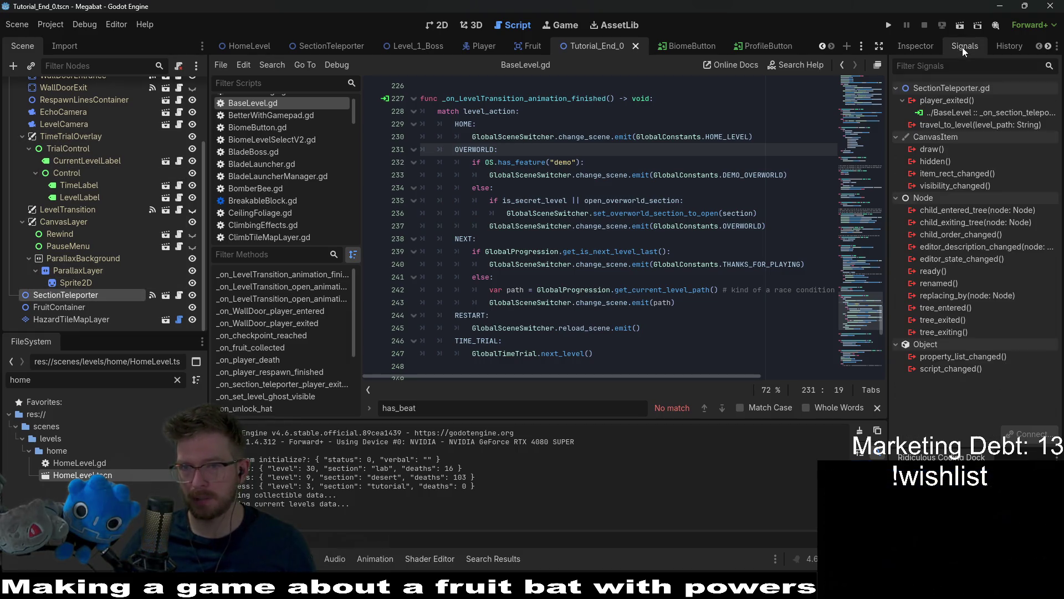
pyautogui.doubleClick(1008, 113)
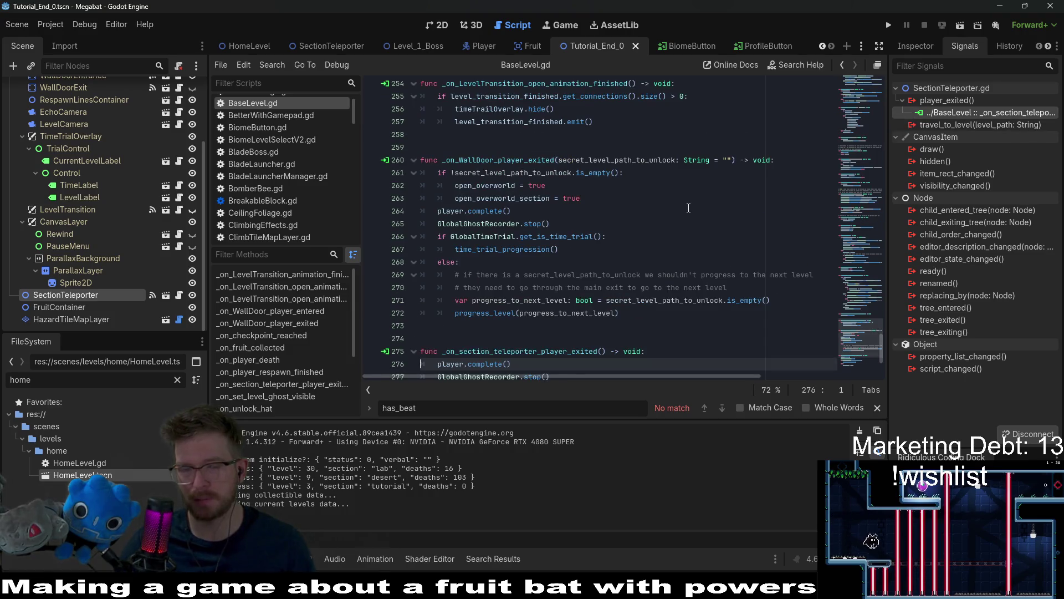
pyautogui.scroll(-3, 688, 207)
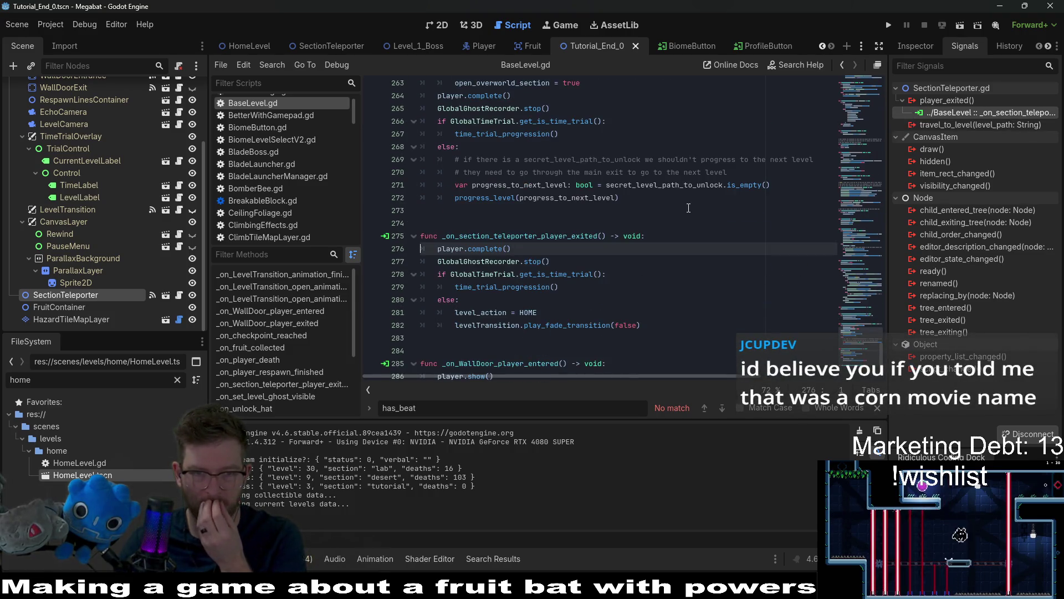
pyautogui.scroll(-1, 670, 209)
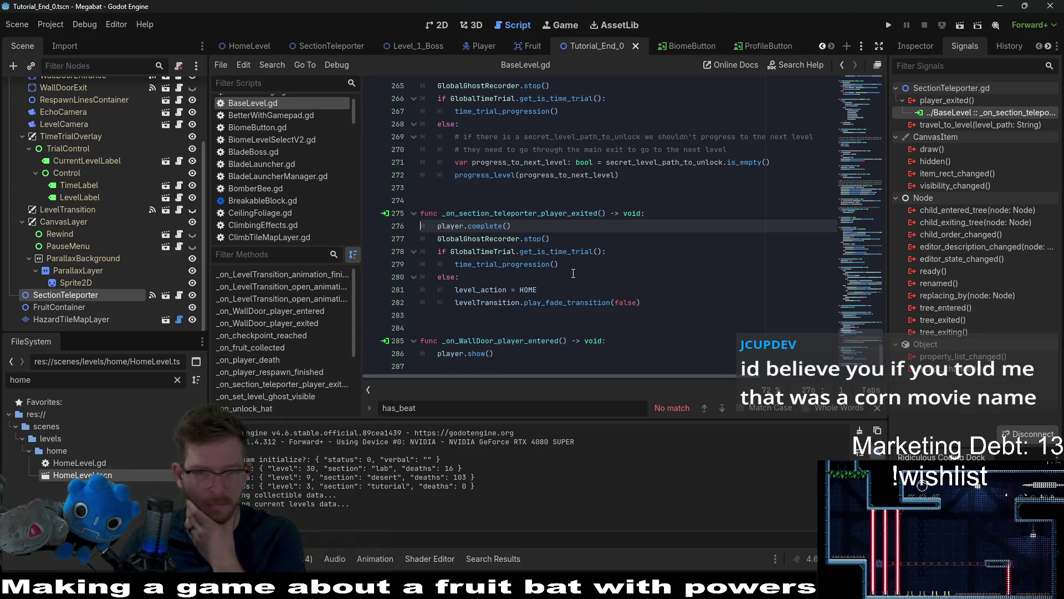
pyautogui.scroll(3, 573, 273)
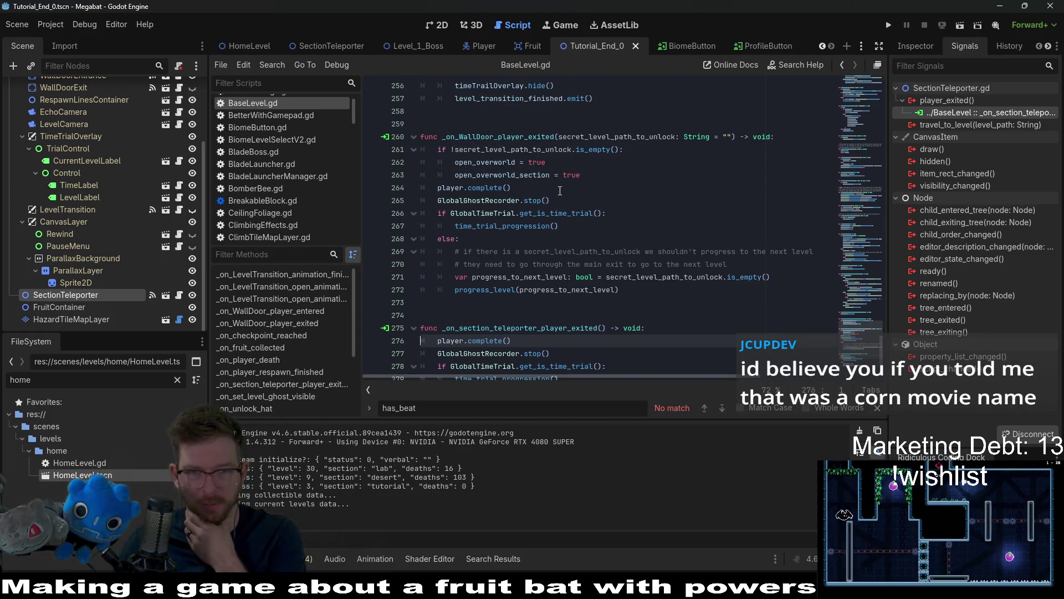
pyautogui.doubleClick(534, 149)
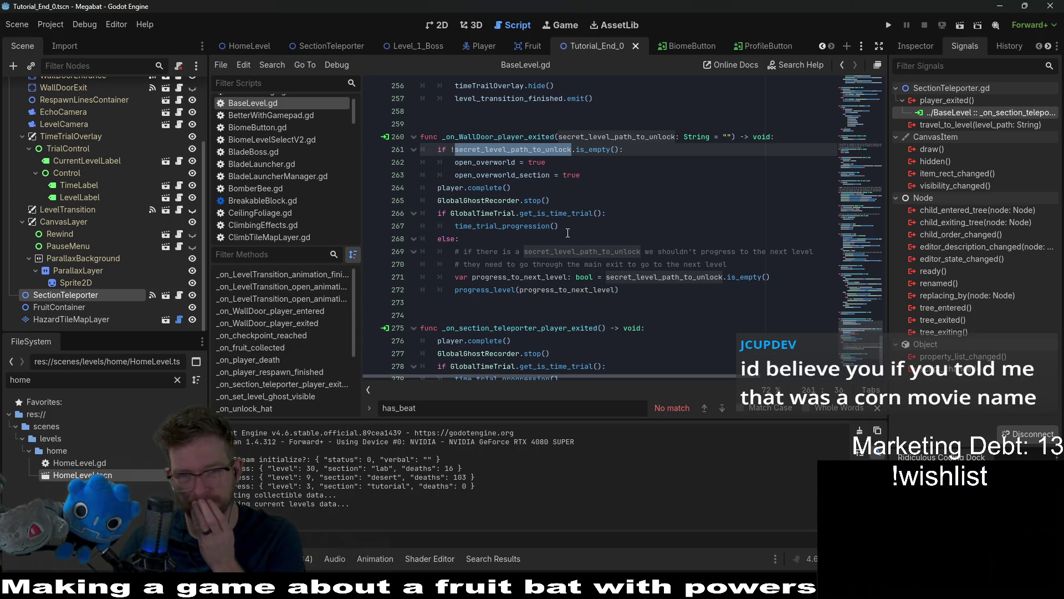
# Step: Examine the else branch on lines 270–272 that calls progress_level
pyautogui.doubleClick(488, 289)
pyautogui.scroll(-2, 507, 279)
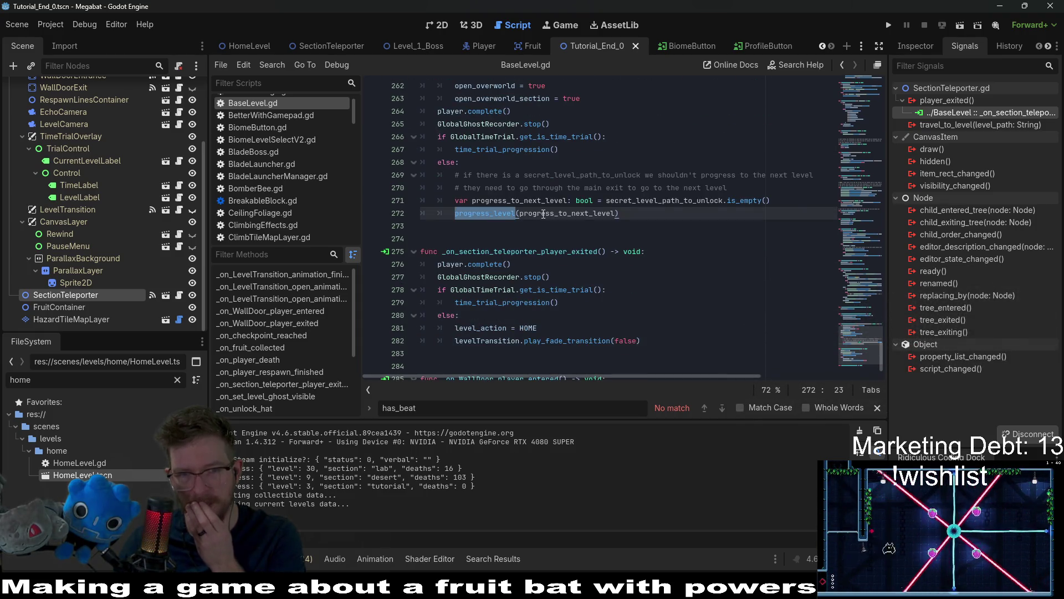
pyautogui.moveTo(619, 214); pyautogui.dragTo(432, 192)
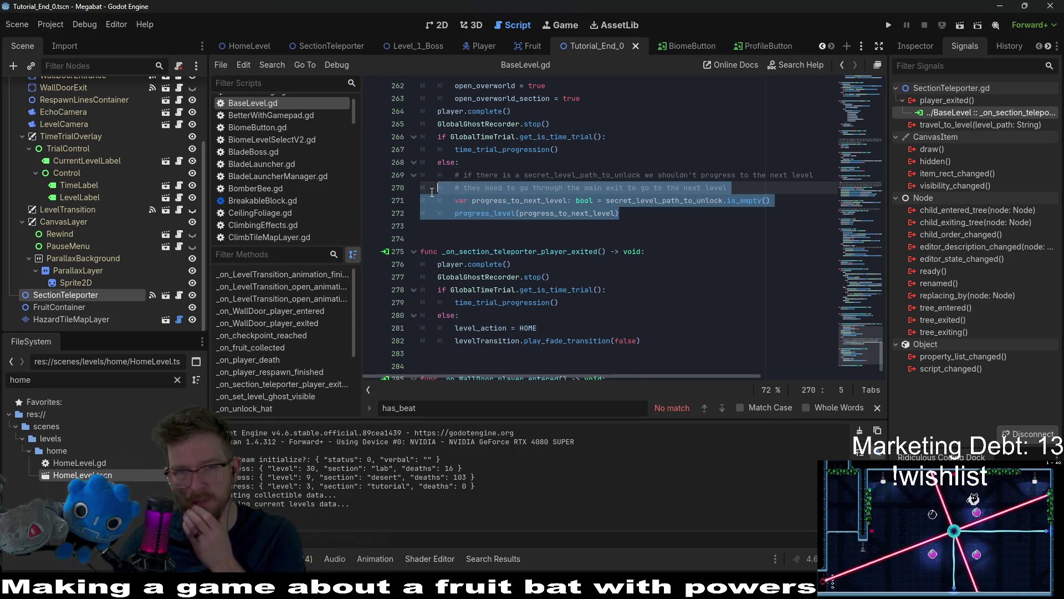
pyautogui.scroll(1, 514, 215)
pyautogui.click(614, 239)
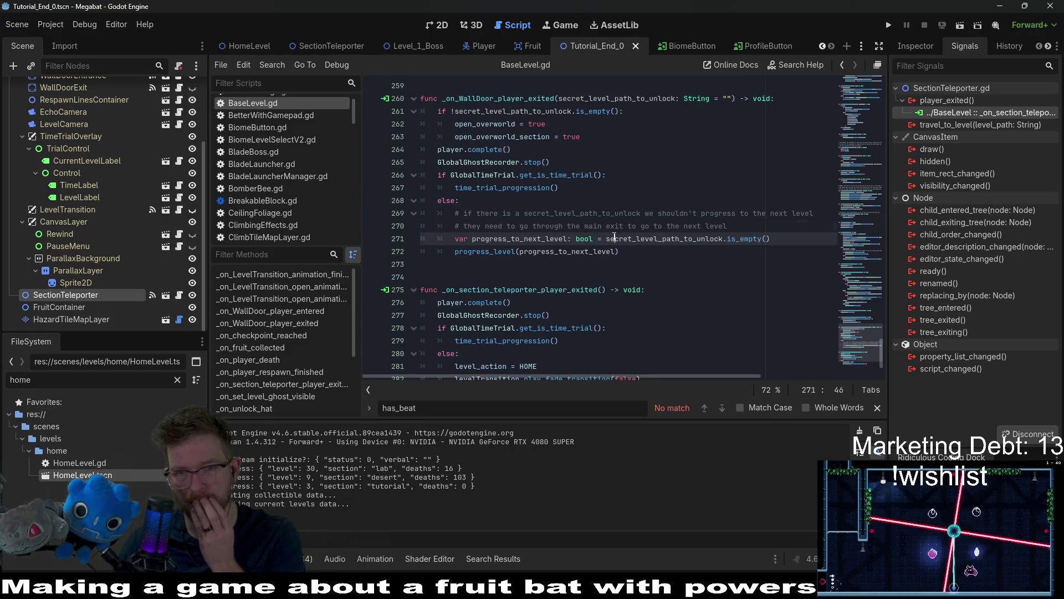
pyautogui.moveTo(626, 253); pyautogui.dragTo(409, 245)
pyautogui.scroll(-2, 614, 269)
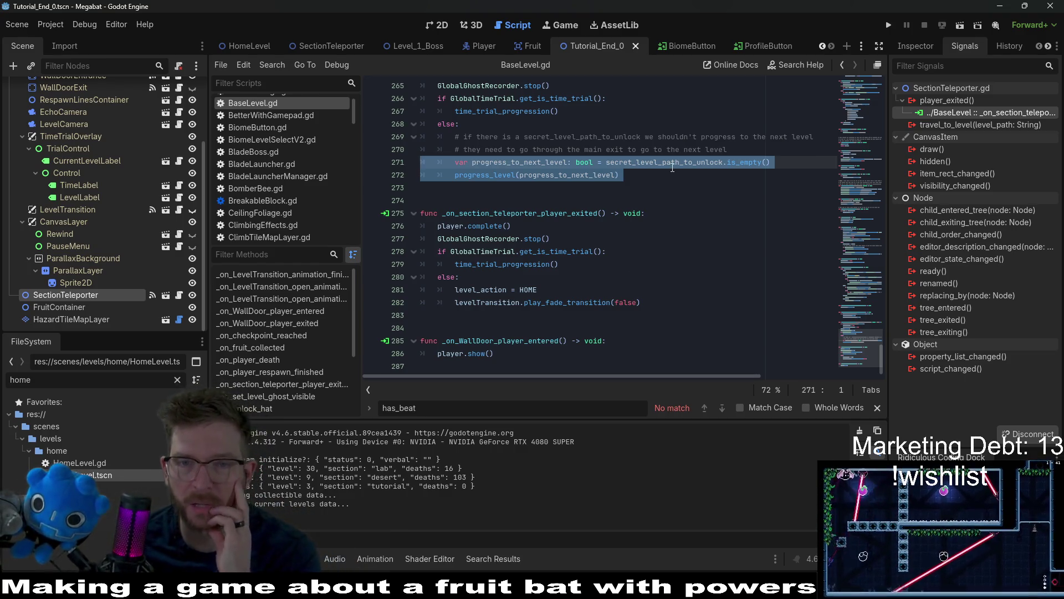
pyautogui.moveTo(672, 167)
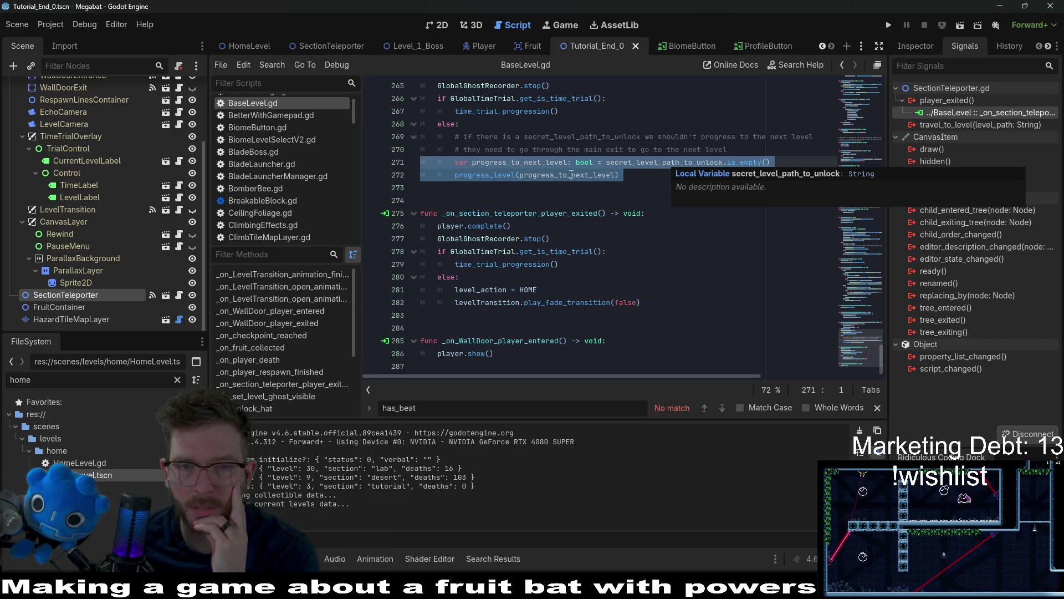
pyautogui.click(632, 183)
# Step: Inspect progress_to_next_level on line 271 and jump to the progress_level definition
pyautogui.scroll(1, 582, 205)
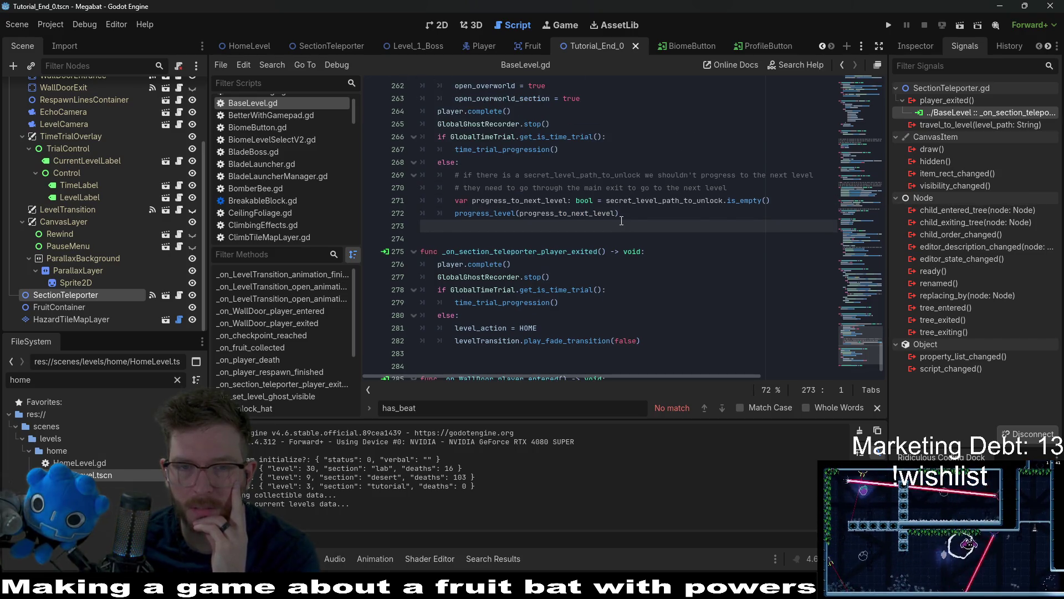
pyautogui.doubleClick(519, 203)
pyautogui.click(552, 218)
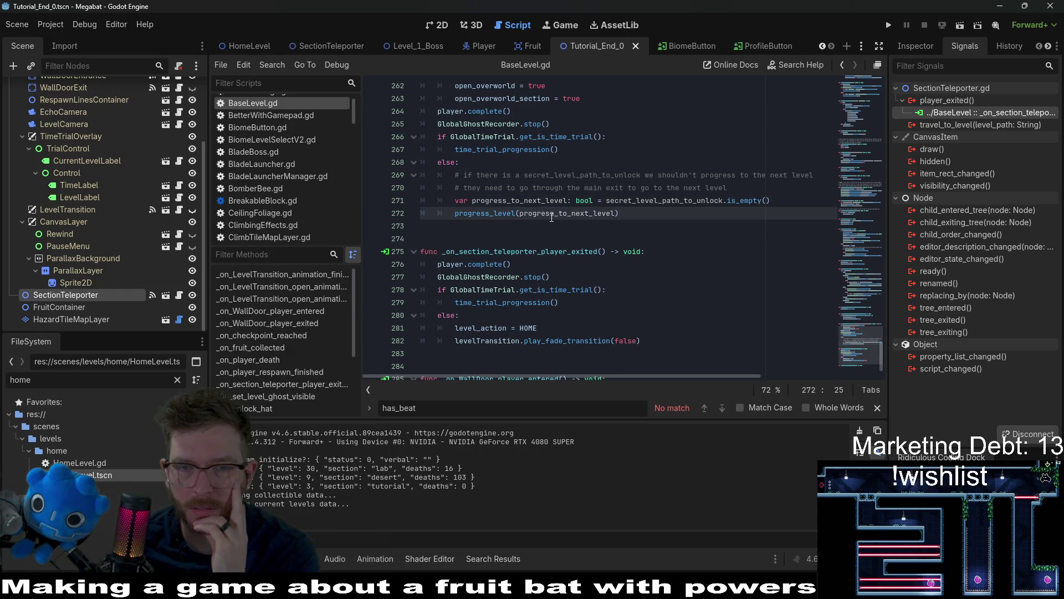
pyautogui.doubleClick(552, 218)
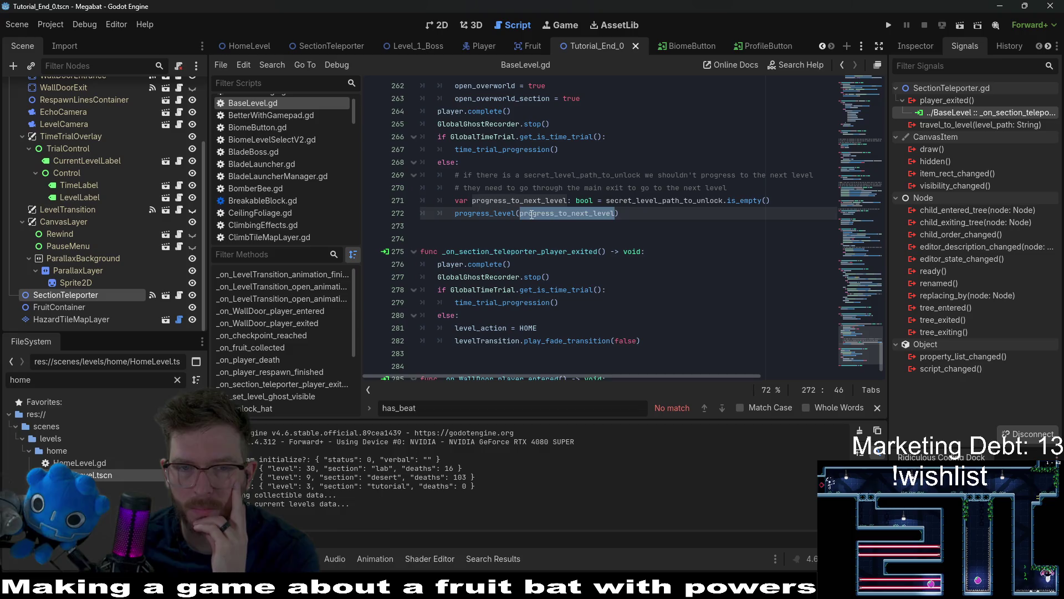
pyautogui.click(533, 214)
pyautogui.doubleClick(649, 203)
pyautogui.moveTo(619, 214); pyautogui.dragTo(456, 213)
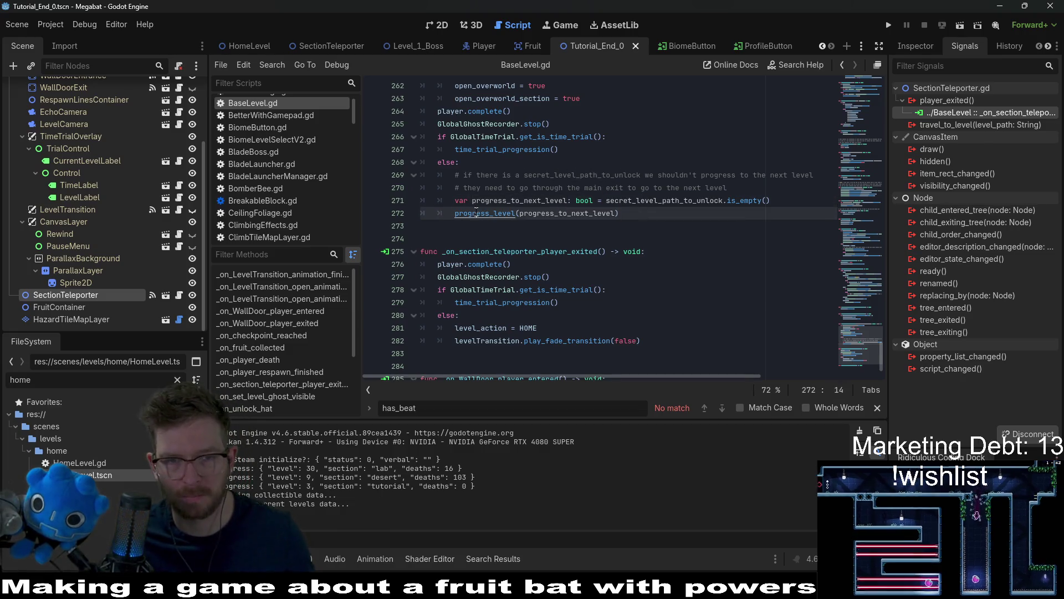
pyautogui.keyDown('ctrl'); pyautogui.click(471, 213); pyautogui.keyUp('ctrl')
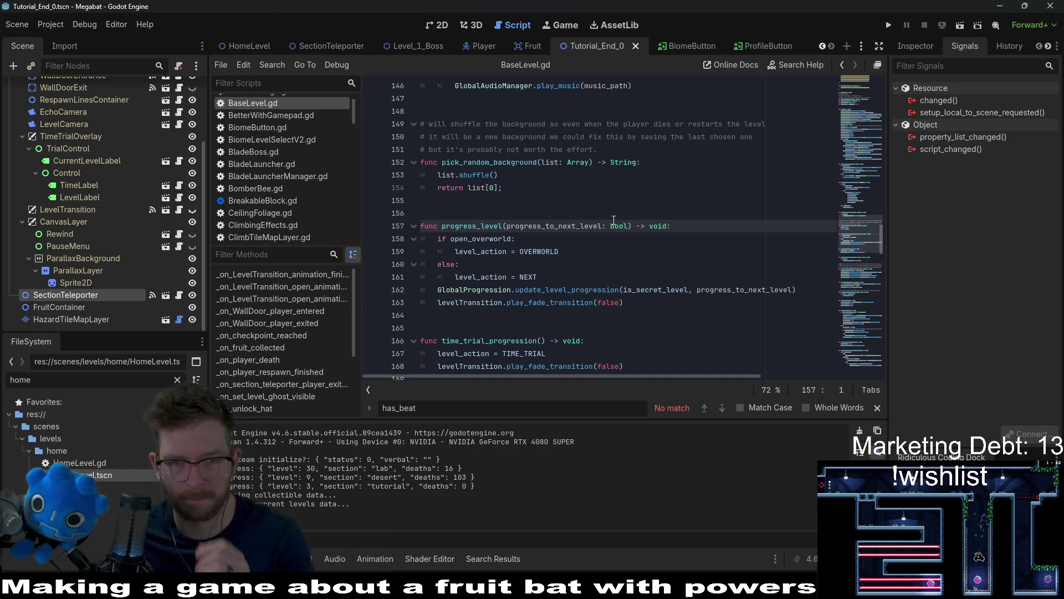
# Step: Inspect the update_level_progression call on line 162 of progress_level
pyautogui.doubleClick(591, 290)
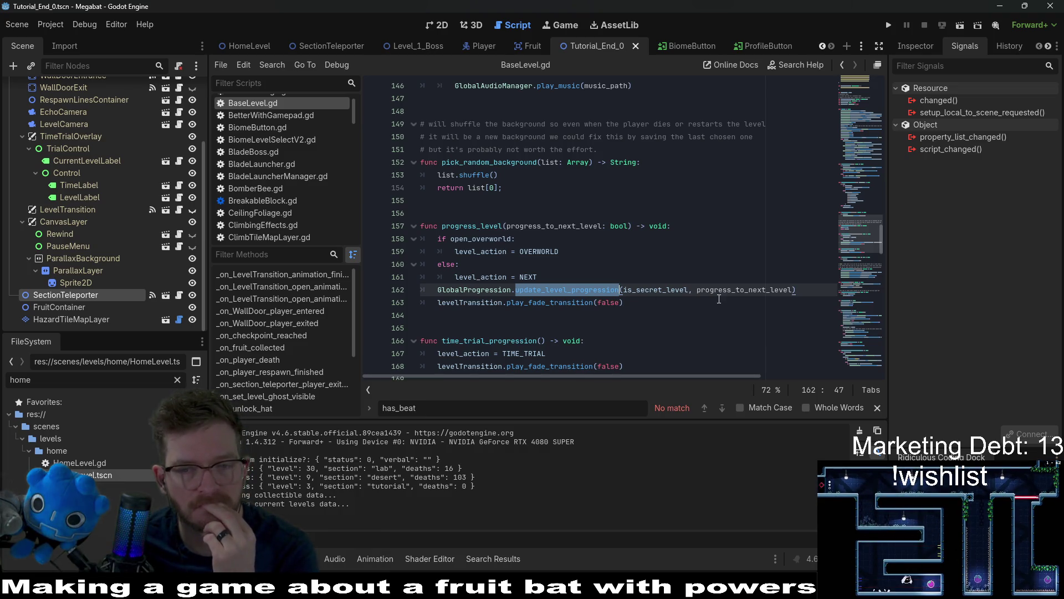
pyautogui.click(746, 290)
pyautogui.click(614, 242)
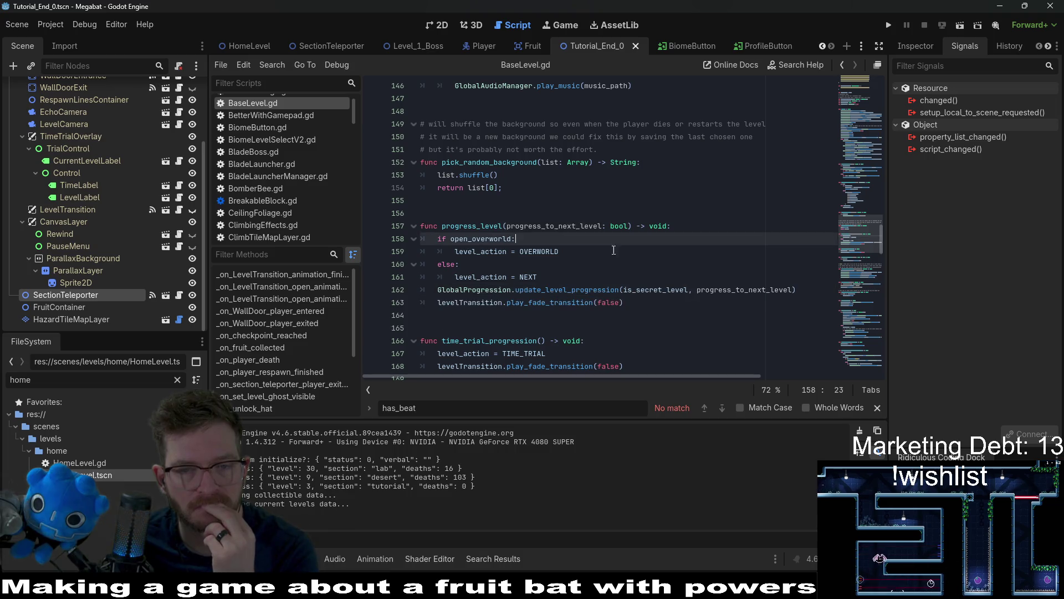
pyautogui.moveTo(628, 302); pyautogui.dragTo(361, 291)
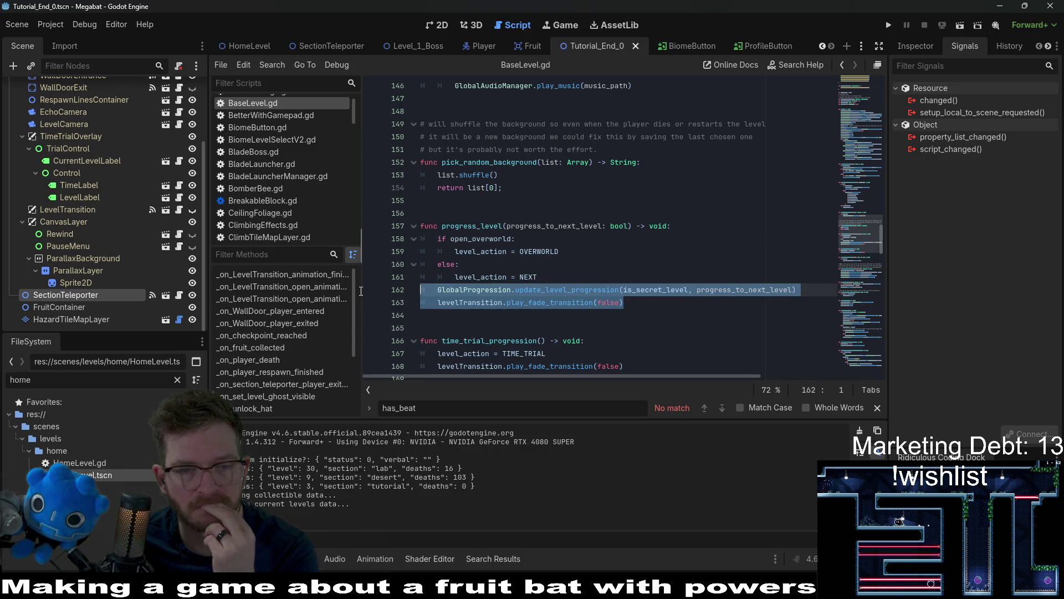
pyautogui.click(588, 289)
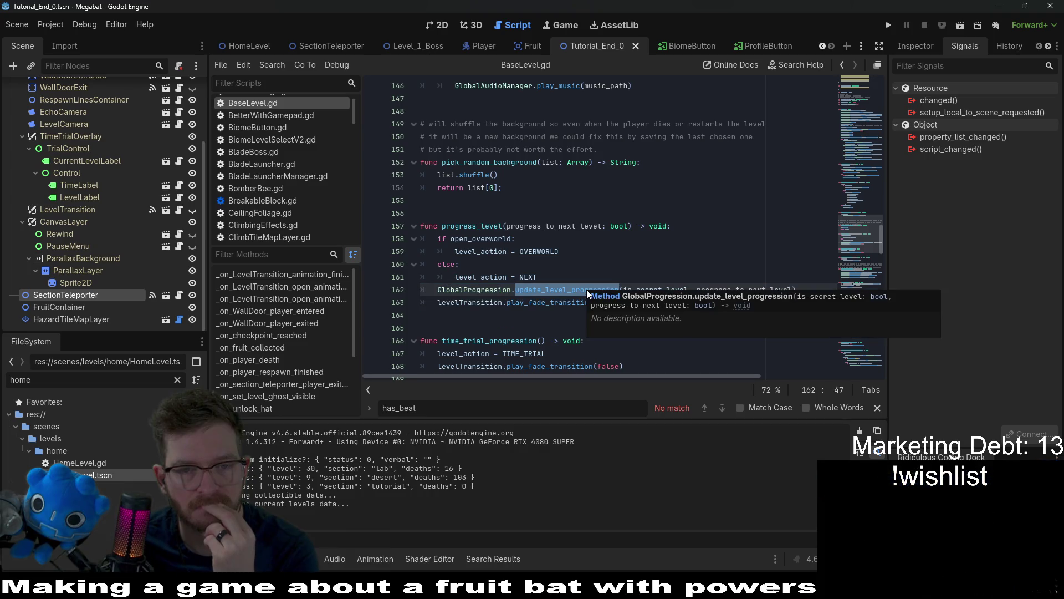
pyautogui.press('Up')
pyautogui.press('Up')
pyautogui.moveTo(808, 292); pyautogui.dragTo(438, 289)
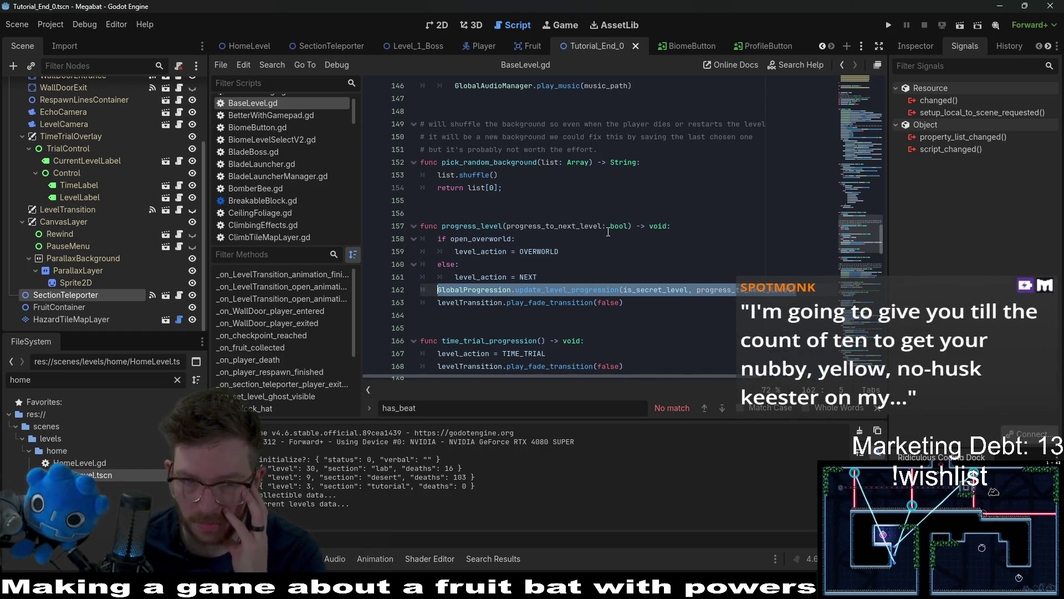
# Step: Scroll down to the match level_action block and select the HazardTileMapLayer node
pyautogui.scroll(-4, 610, 232)
pyautogui.scroll(-4, 608, 231)
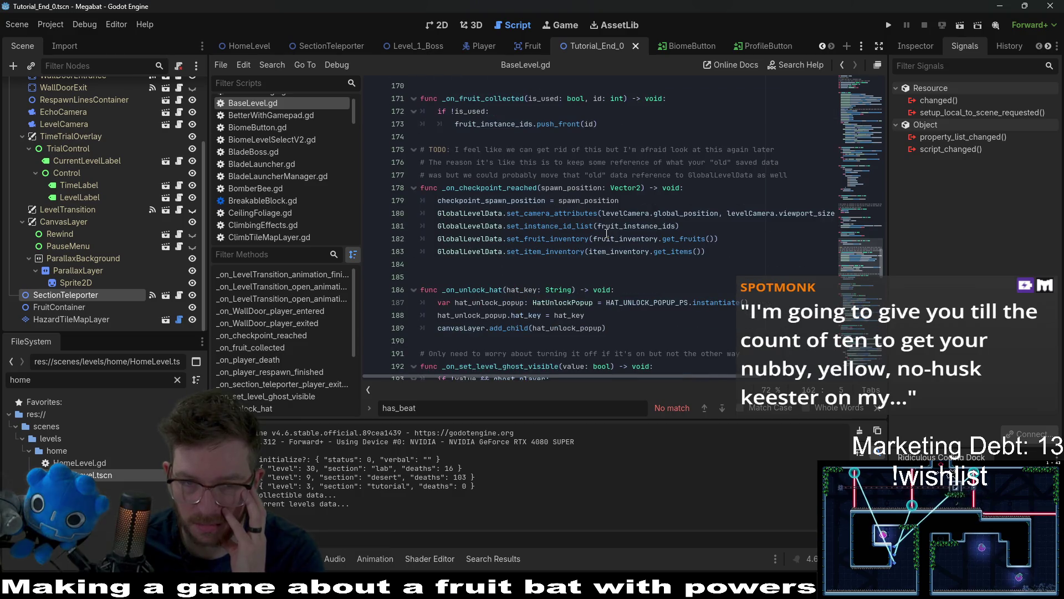
pyautogui.scroll(-5, 607, 233)
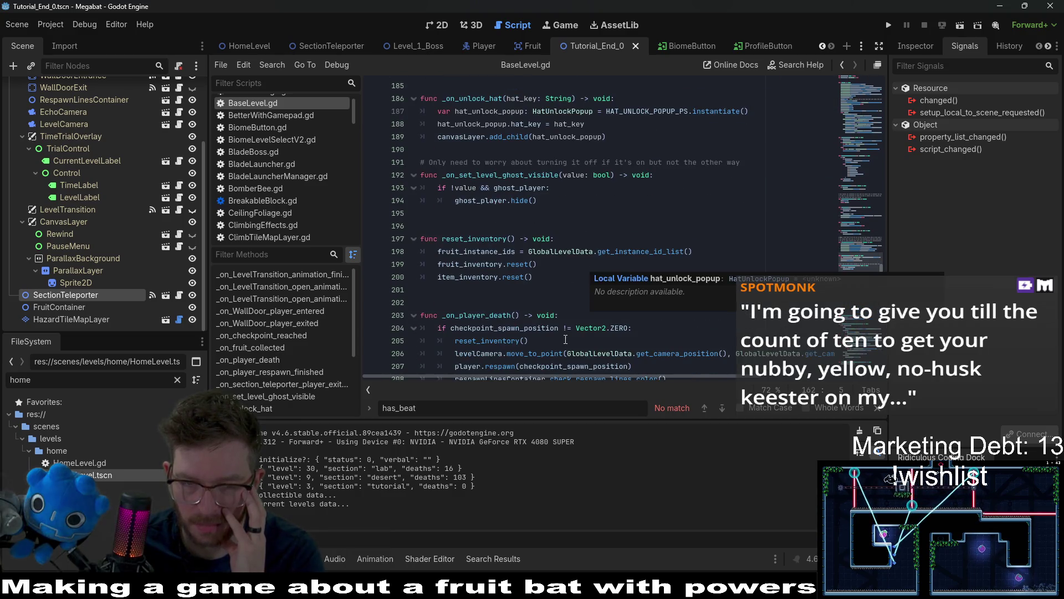
pyautogui.scroll(-10, 566, 339)
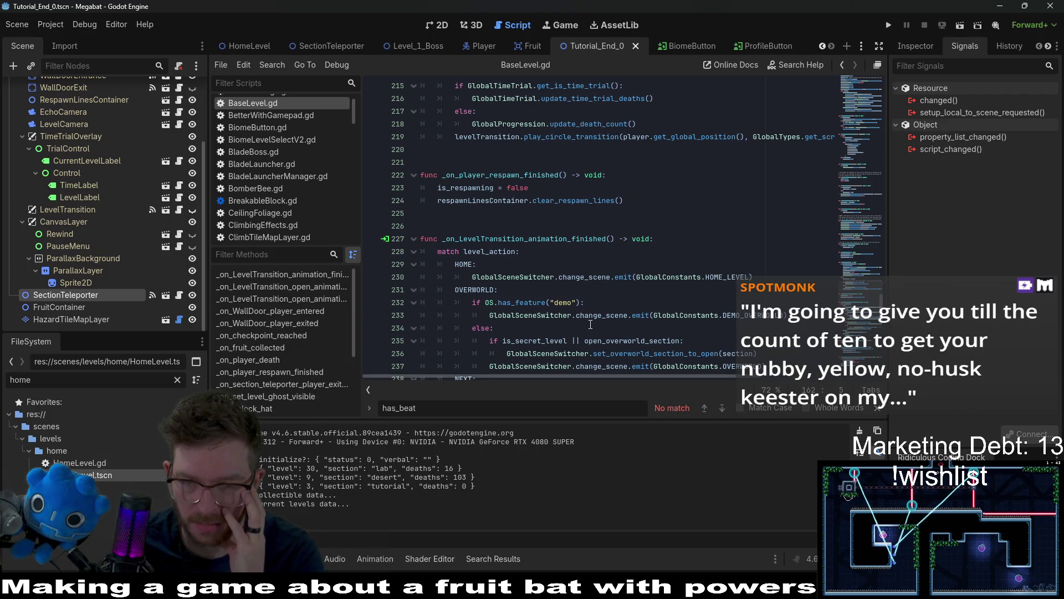
pyautogui.scroll(-6, 632, 309)
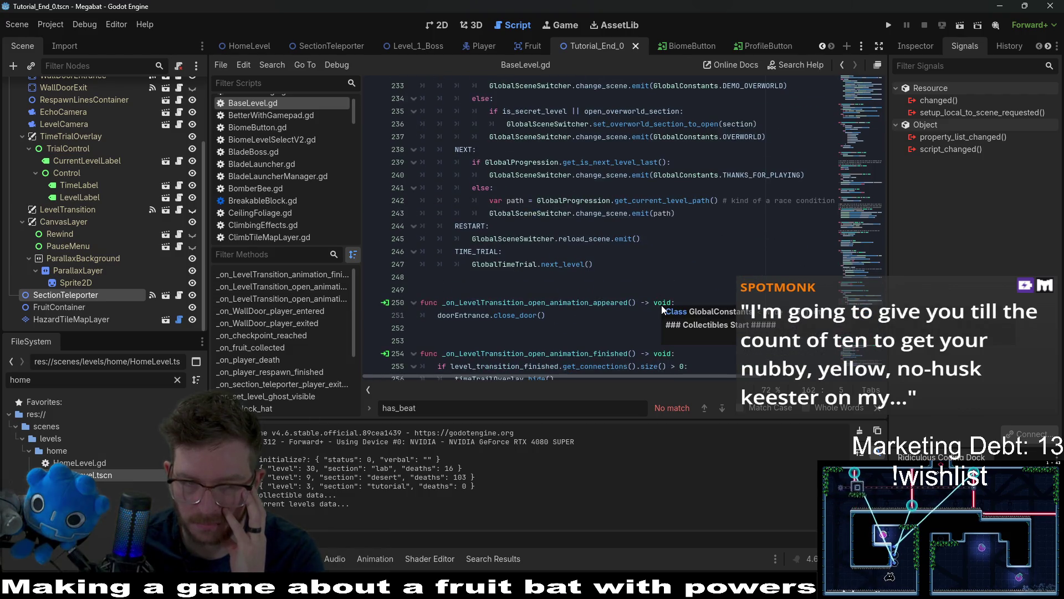
pyautogui.click(87, 317)
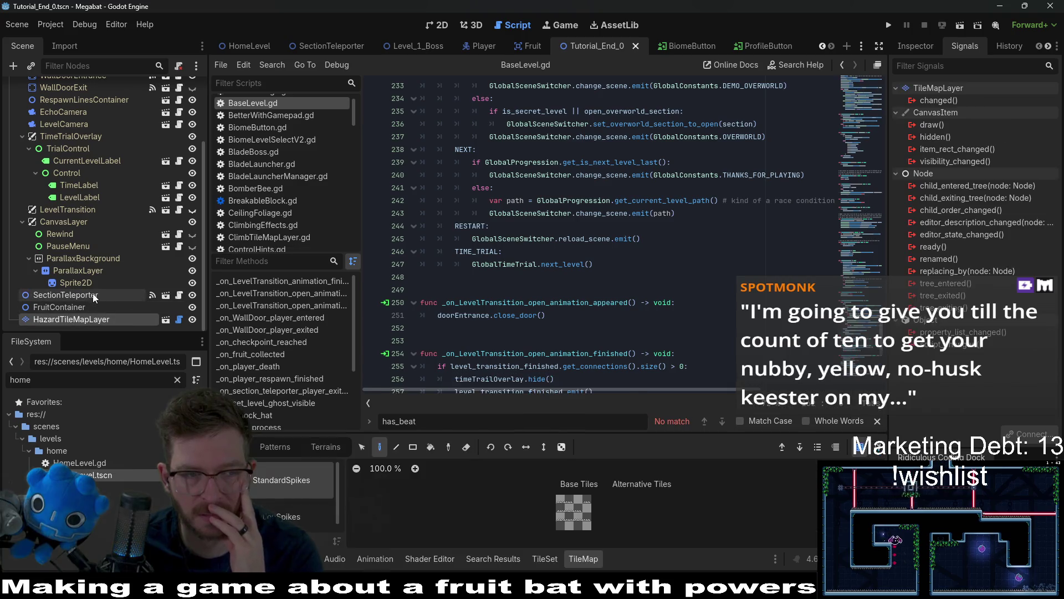
# Step: Open SectionTeleporter's script, inspect on_player_exit_section_teleporter, and run the game
pyautogui.click(179, 295)
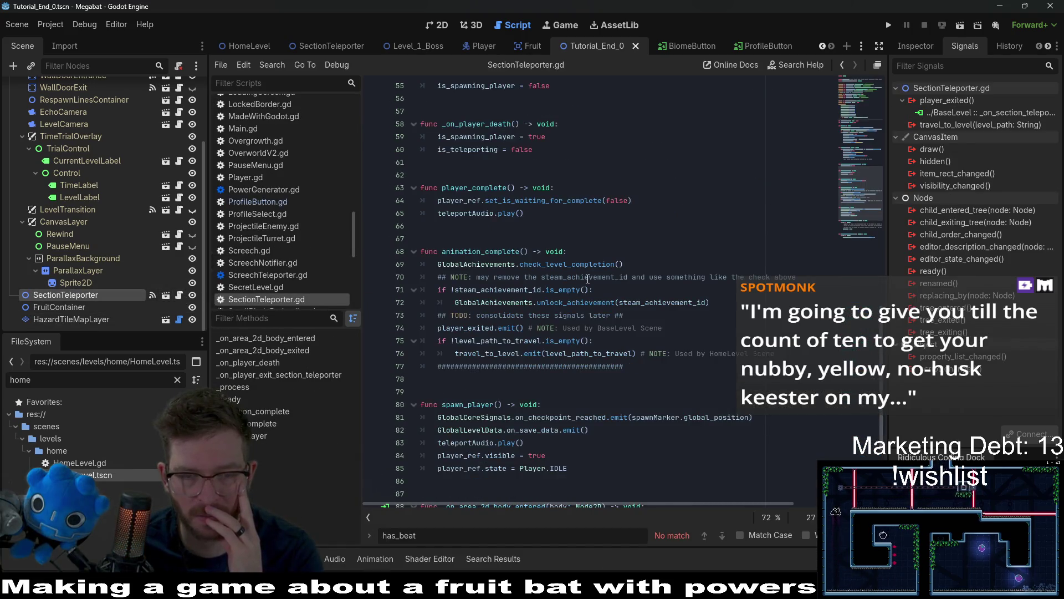
pyautogui.scroll(-1, 588, 278)
pyautogui.scroll(-3, 588, 279)
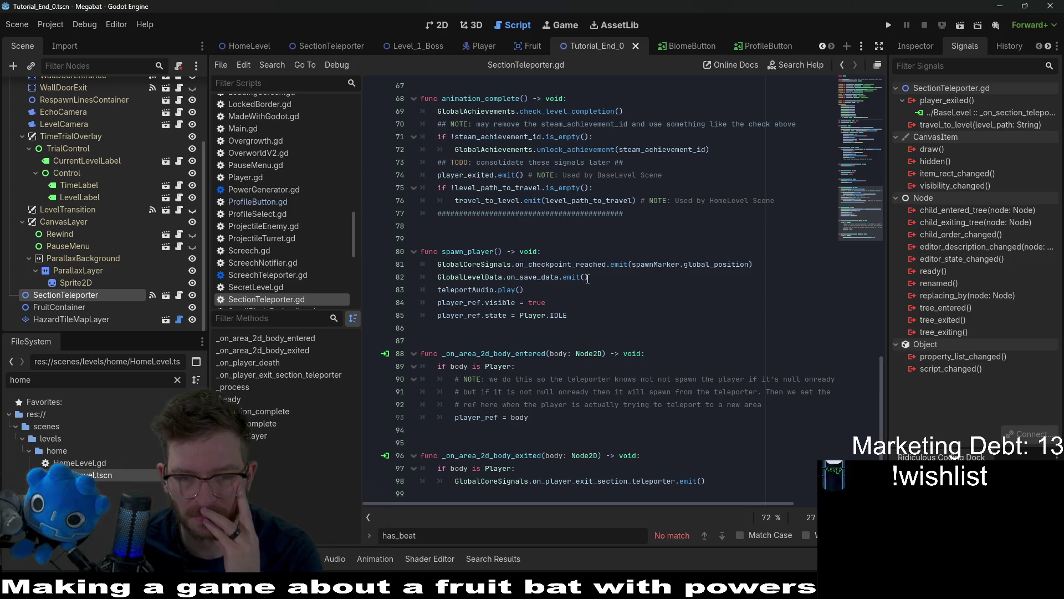
pyautogui.doubleClick(590, 481)
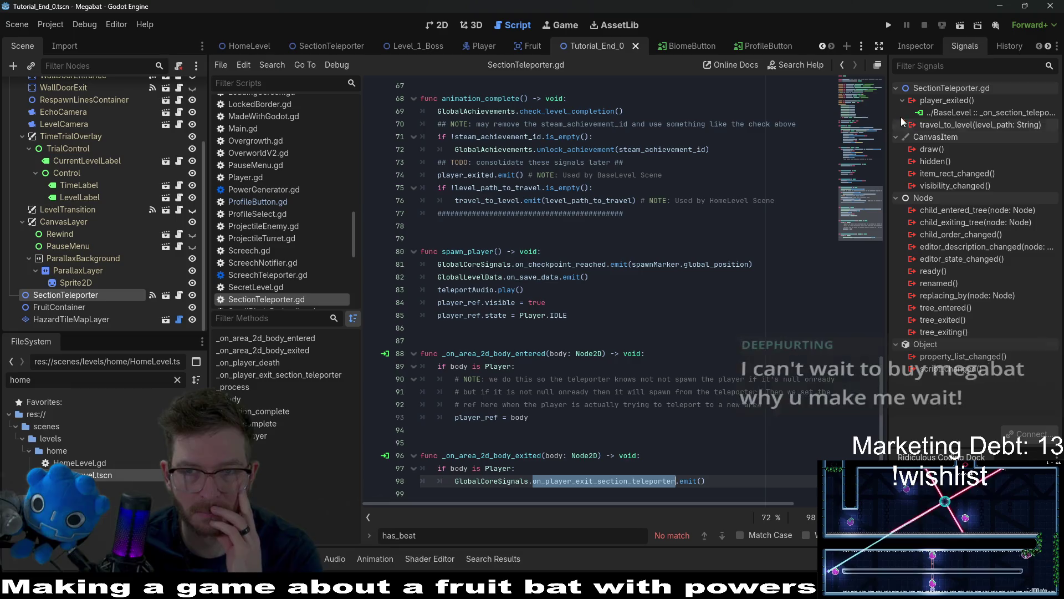
pyautogui.scroll(20, 776, 257)
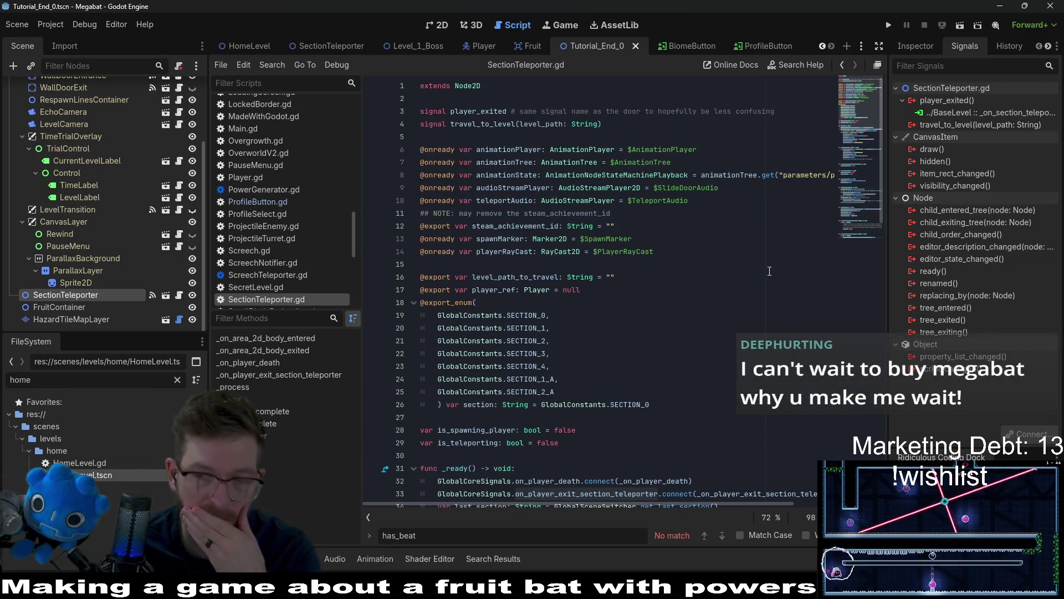
pyautogui.click(855, 234)
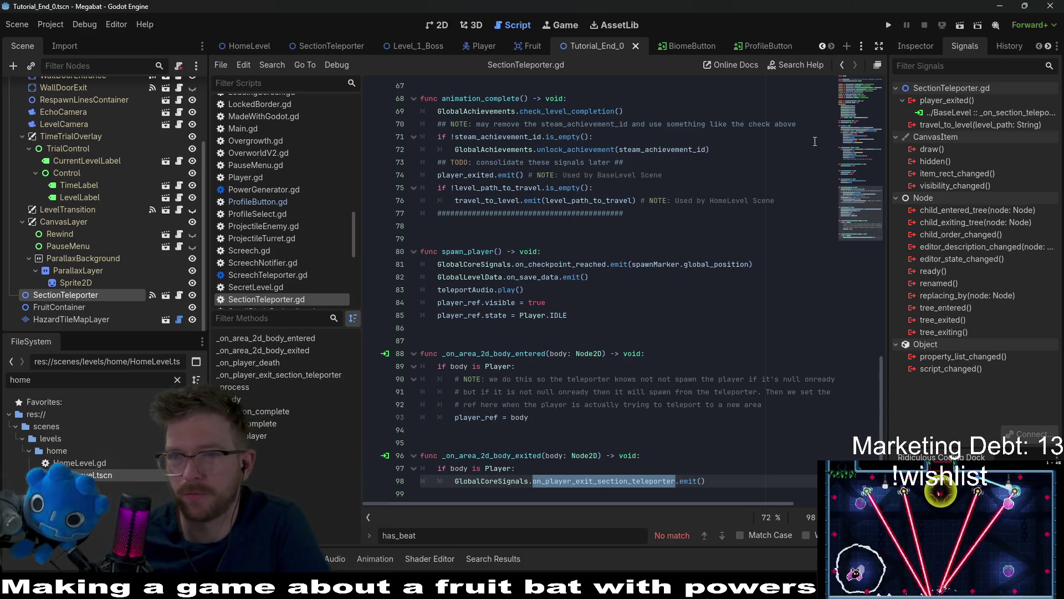
pyautogui.click(887, 26)
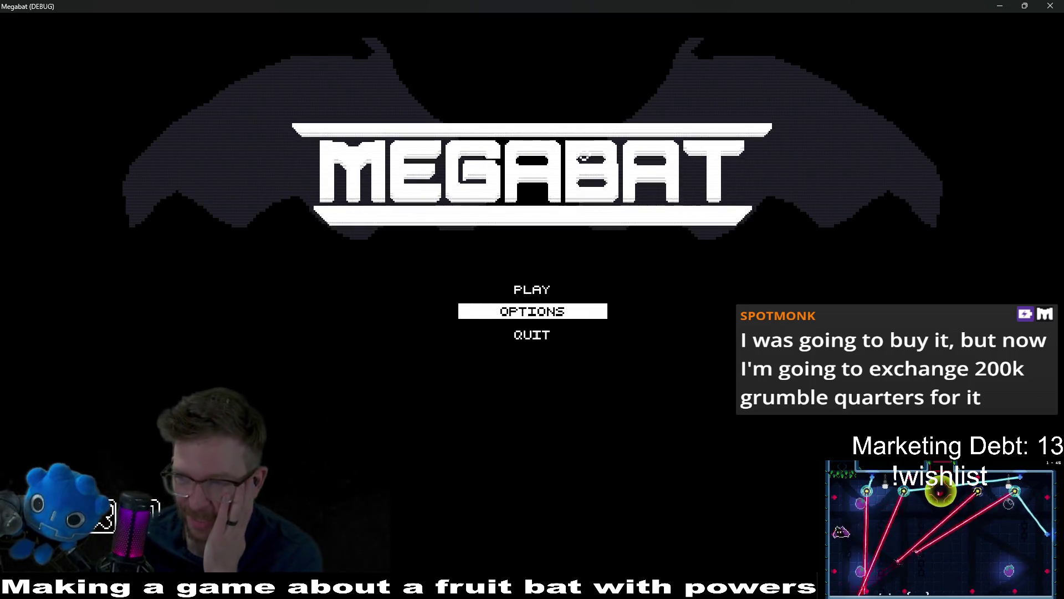
# Step: Load the LAB profile's world map from PLAY, then return to Select Profile
pyautogui.click(528, 290)
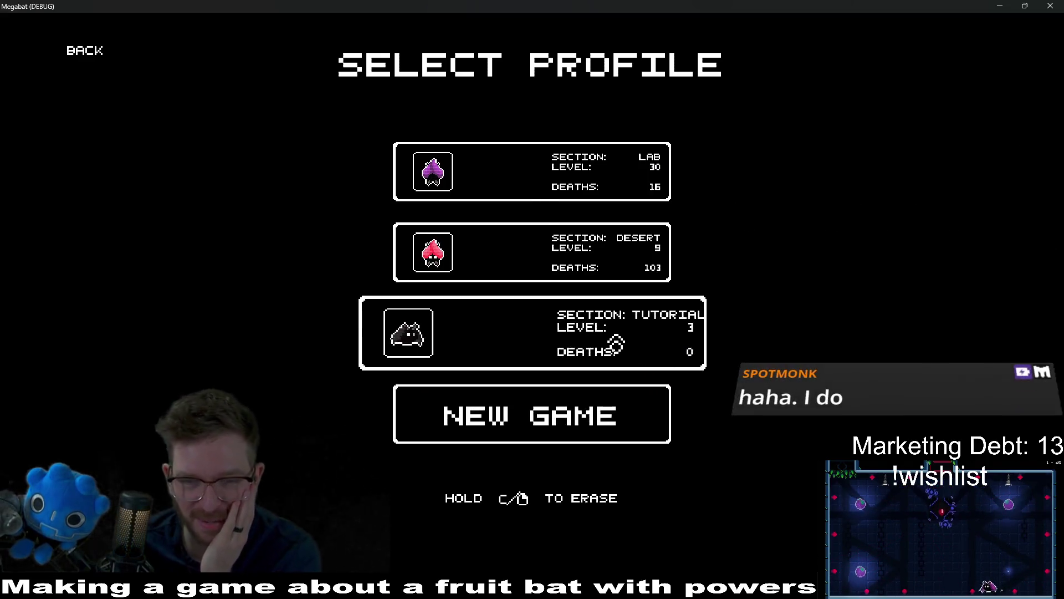
pyautogui.press('Up')
pyautogui.press('Up')
pyautogui.click(552, 313)
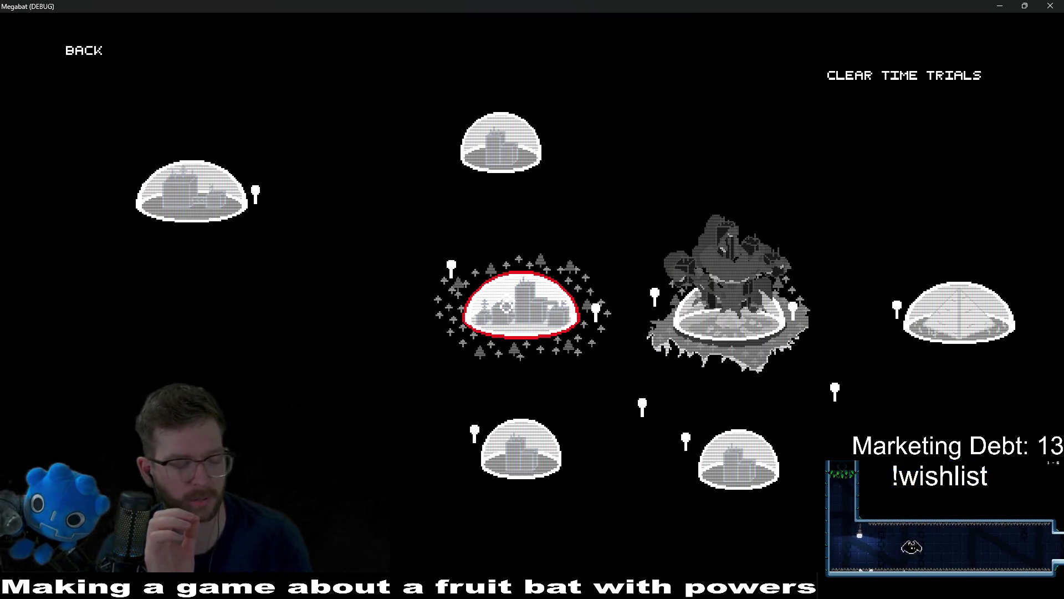
pyautogui.click(85, 56)
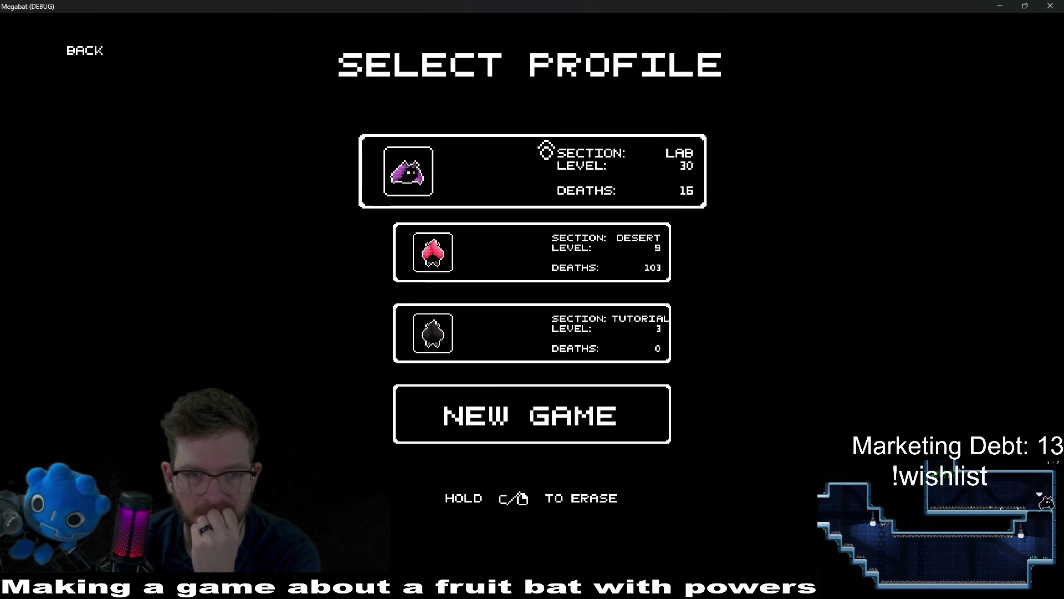
# Step: Check the Desert profile's forest section level grid, then return to profile selection
pyautogui.click(531, 240)
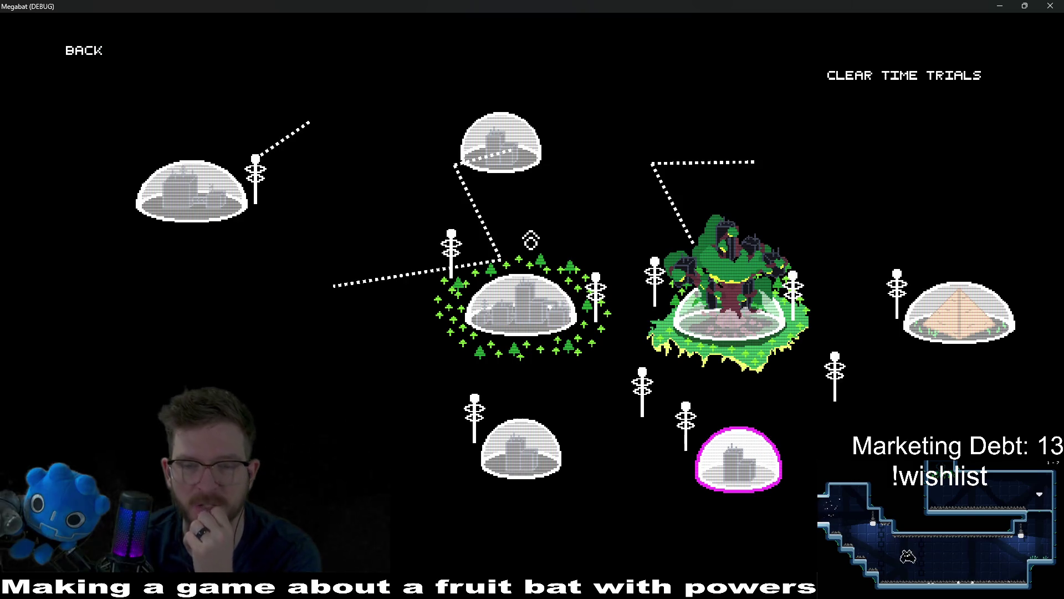
pyautogui.click(546, 336)
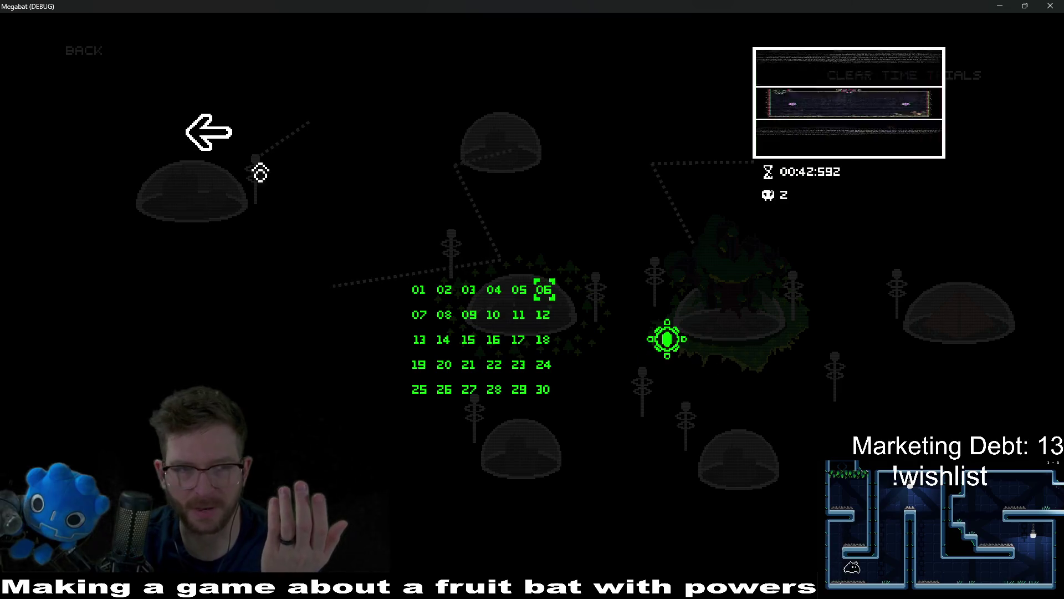
pyautogui.click(207, 135)
pyautogui.click(98, 70)
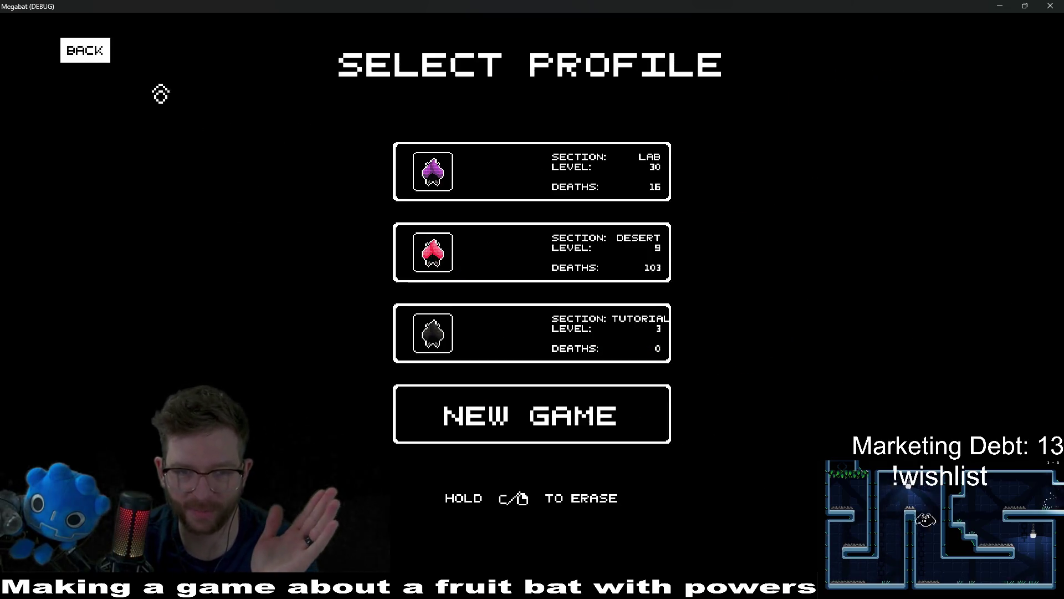
# Step: Play the Tutorial profile and inspect the top-left world's levels via Pause > Level Select
pyautogui.click(466, 330)
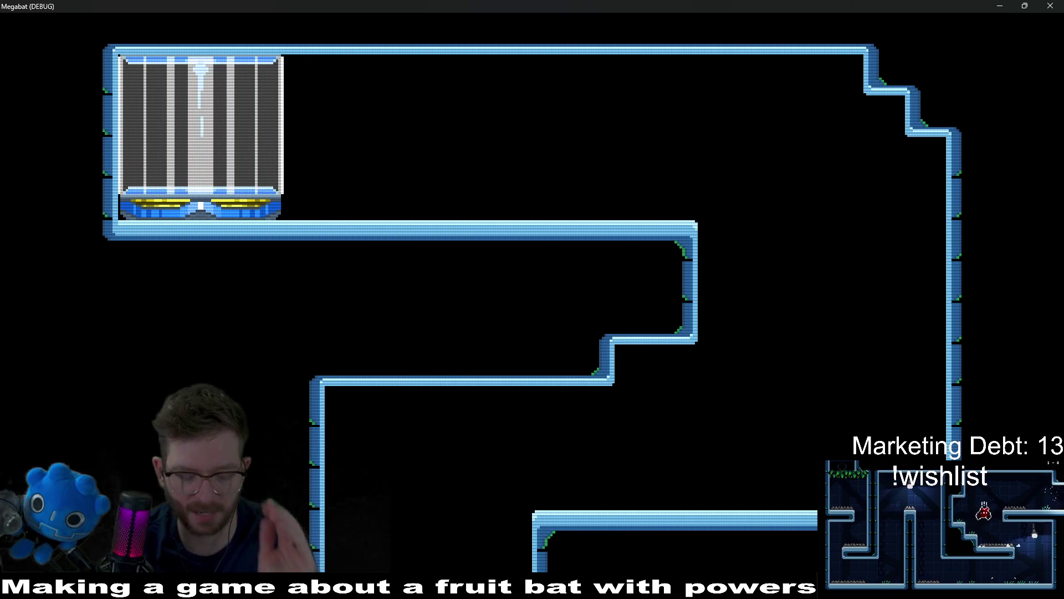
pyautogui.press('Escape')
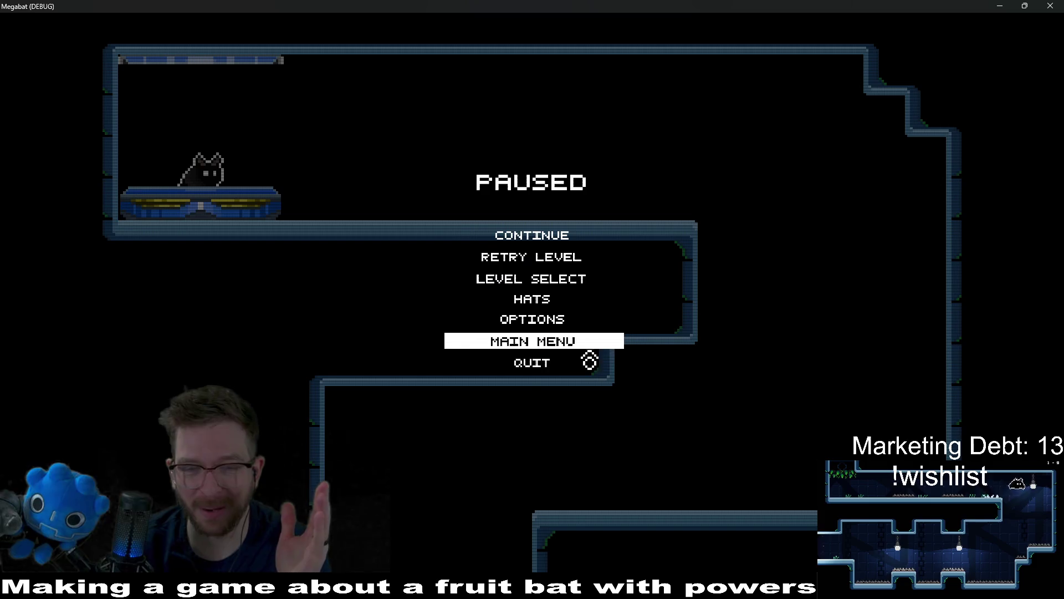
pyautogui.click(549, 282)
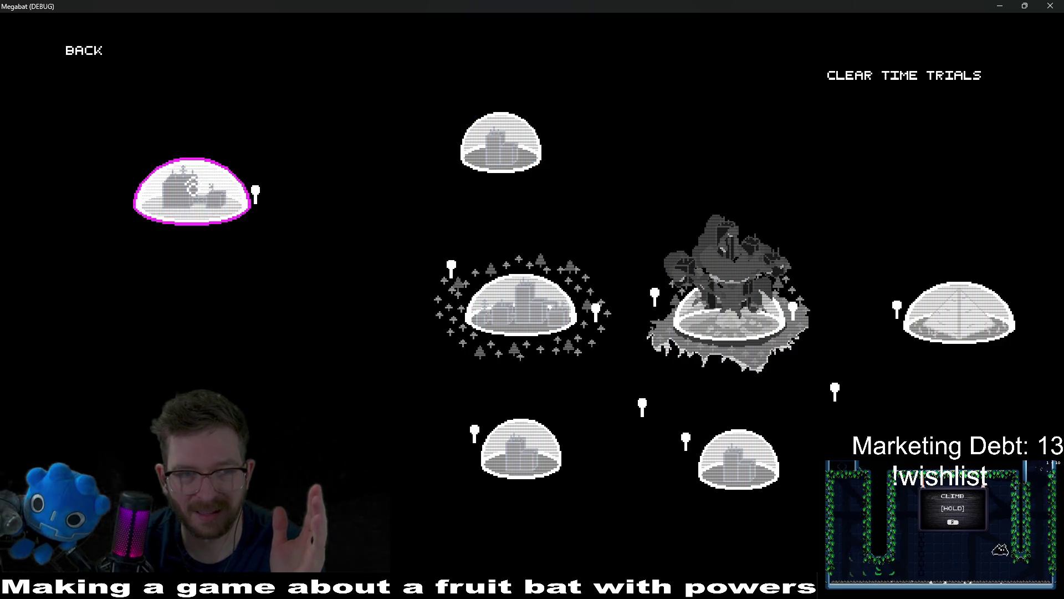
pyautogui.click(194, 186)
pyautogui.click(209, 132)
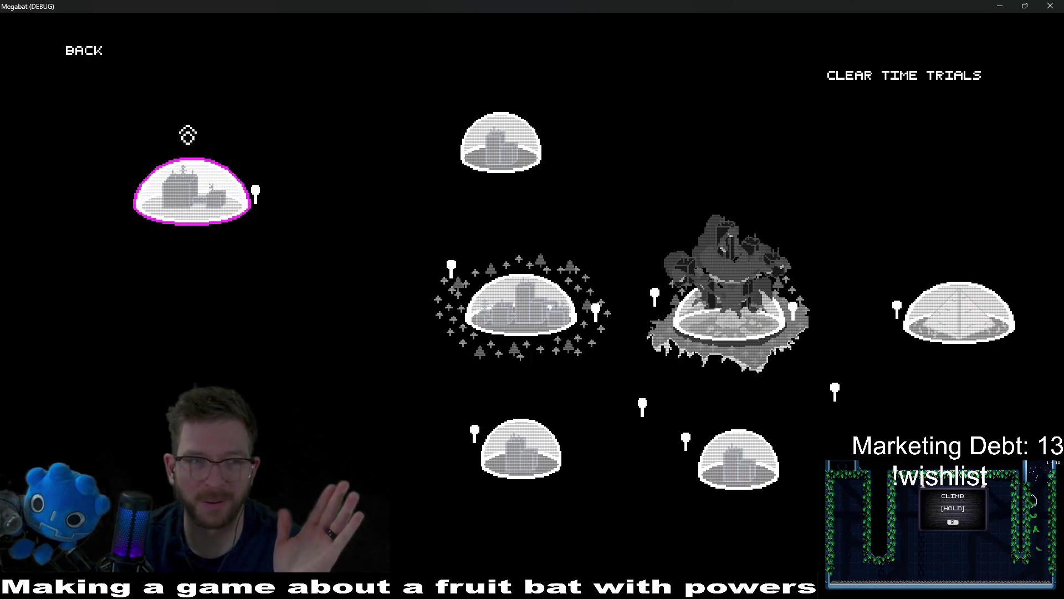
pyautogui.click(84, 50)
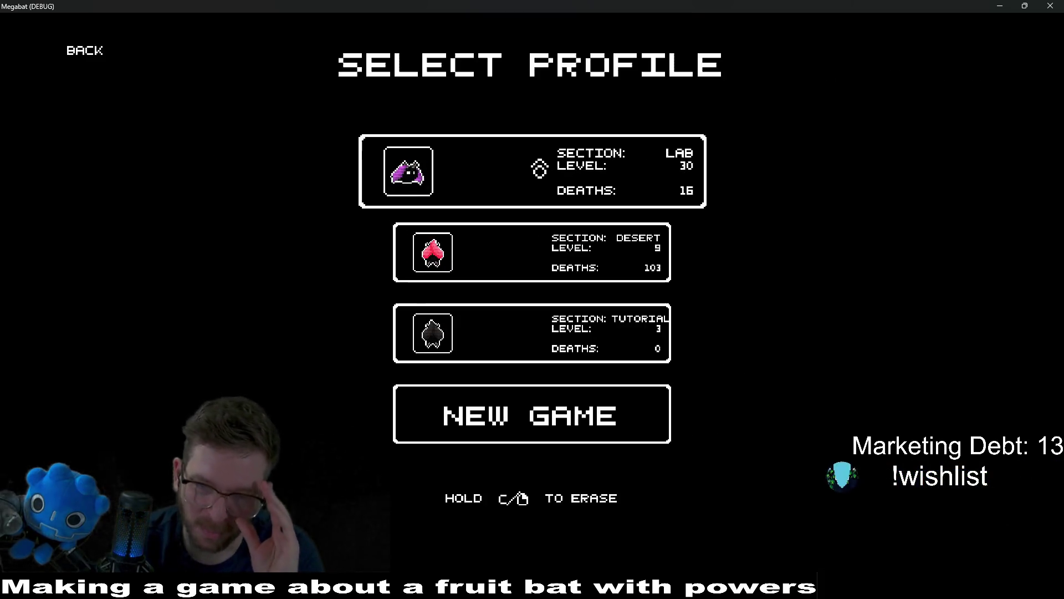
# Step: Load the LAB profile's map, replay Tutorial to Level Select, then close the game
pyautogui.click(539, 168)
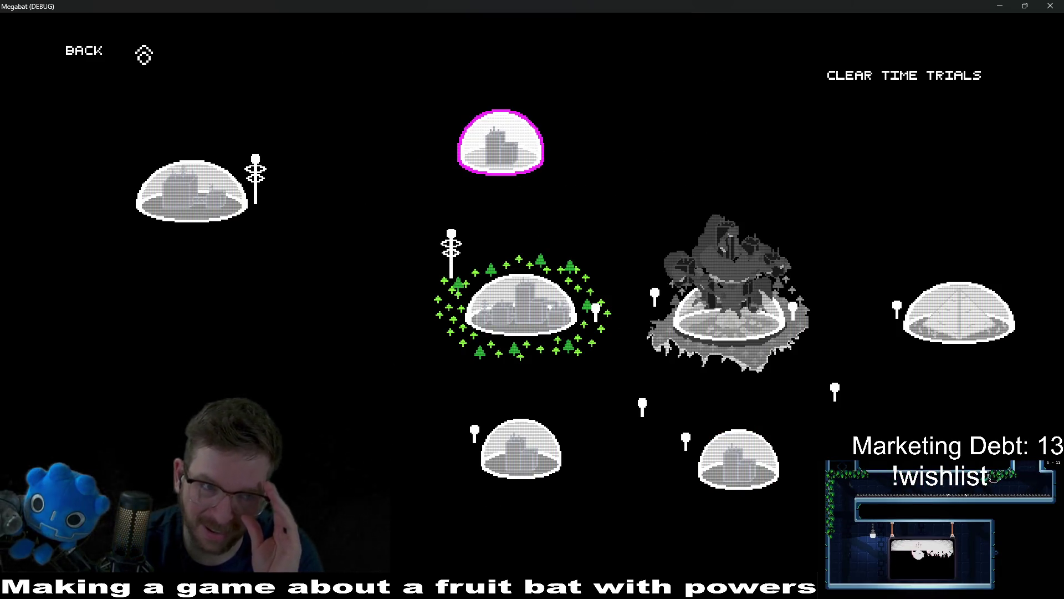
pyautogui.press('Escape')
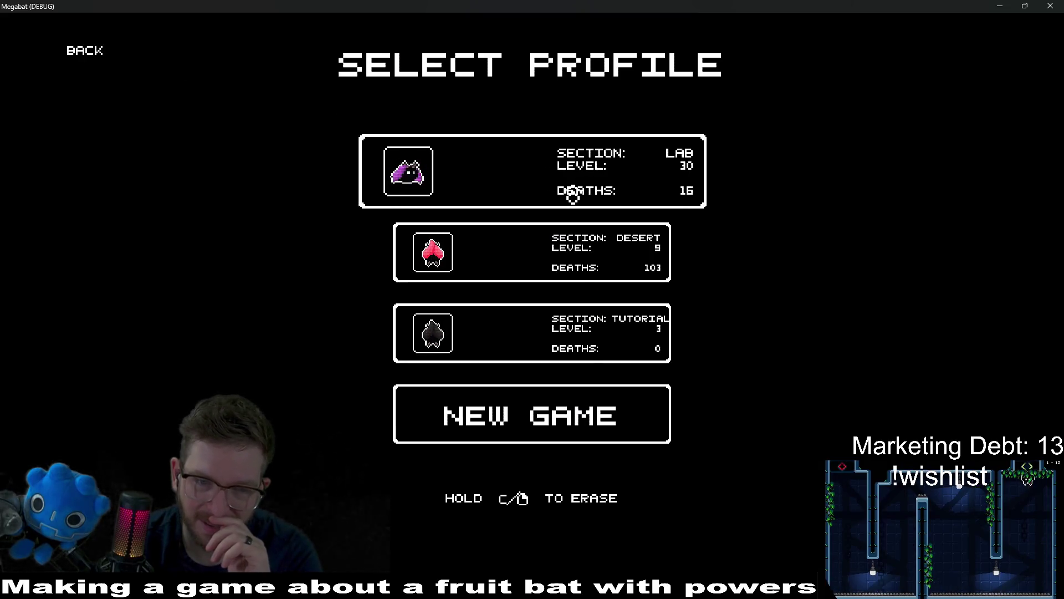
pyautogui.click(587, 353)
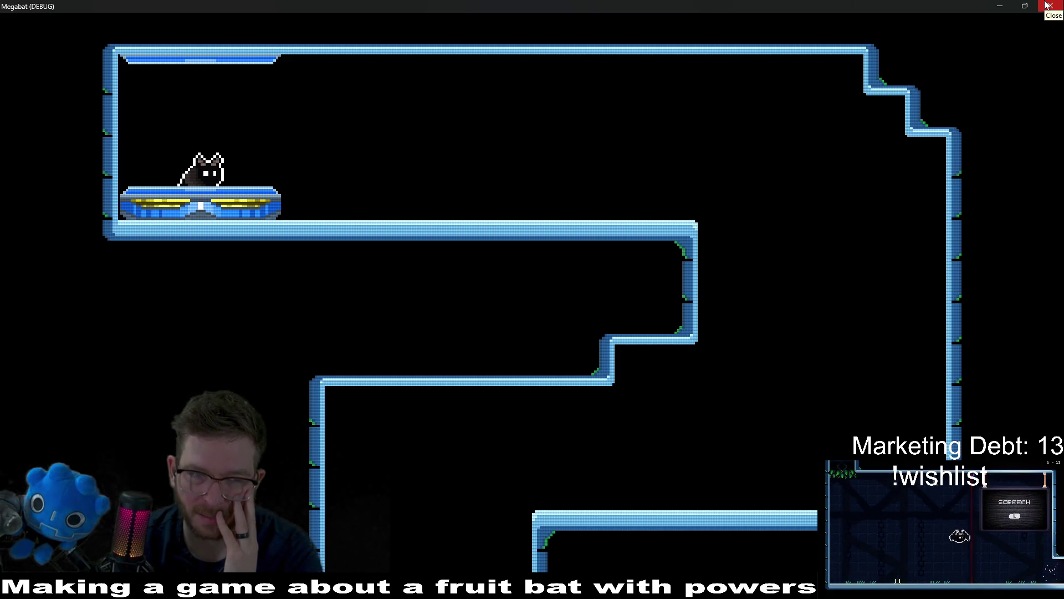
pyautogui.press('Escape')
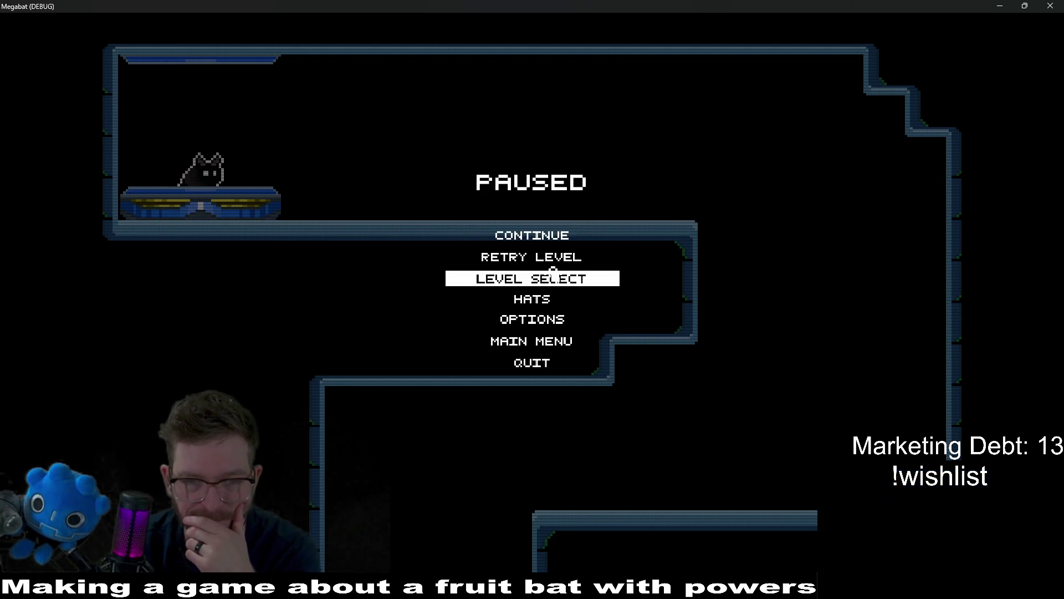
pyautogui.click(544, 277)
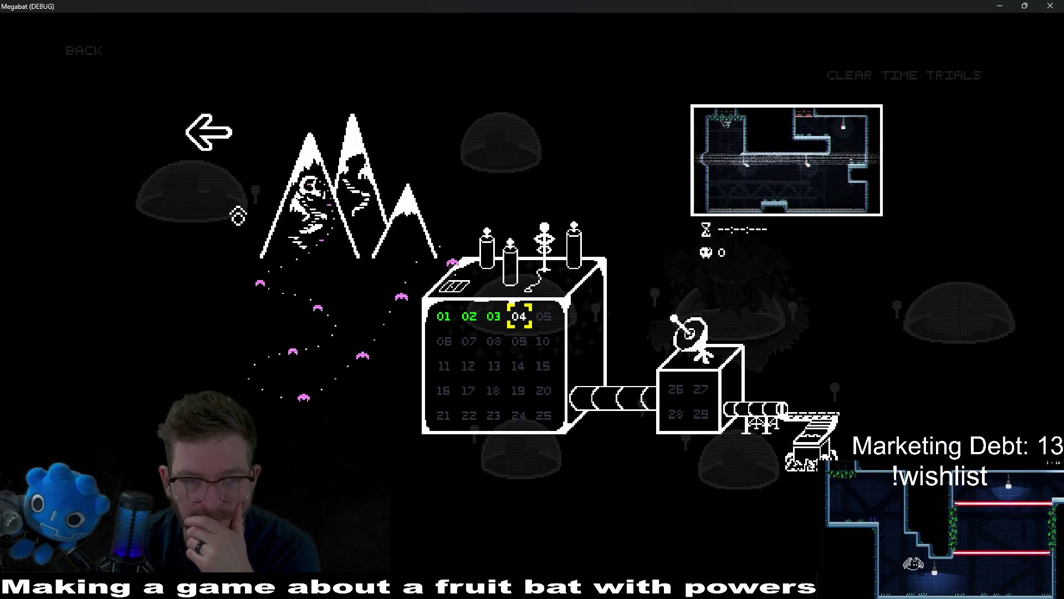
pyautogui.moveTo(1021, 11)
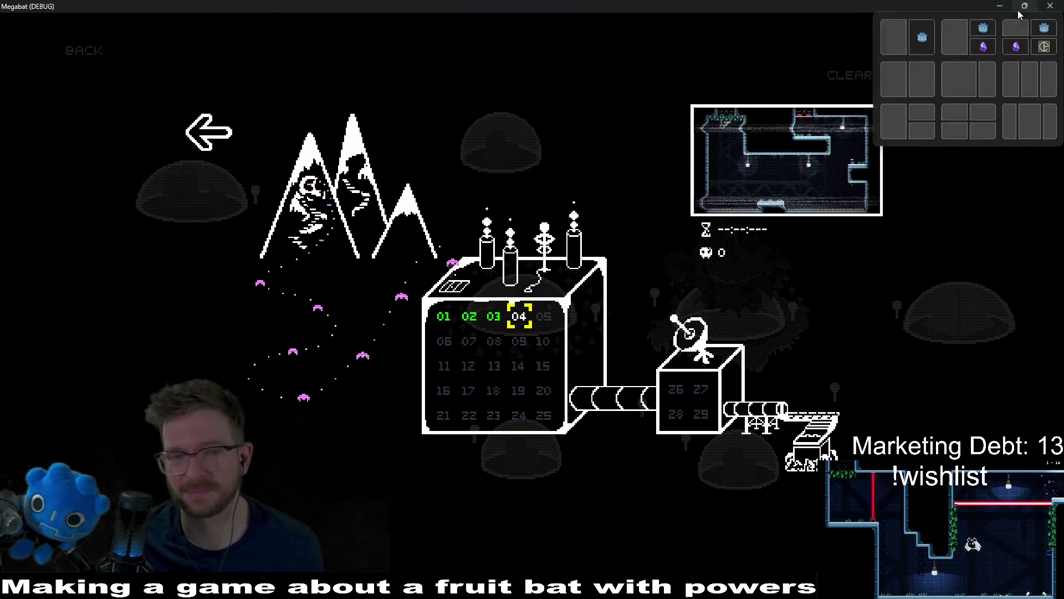
pyautogui.click(1050, 6)
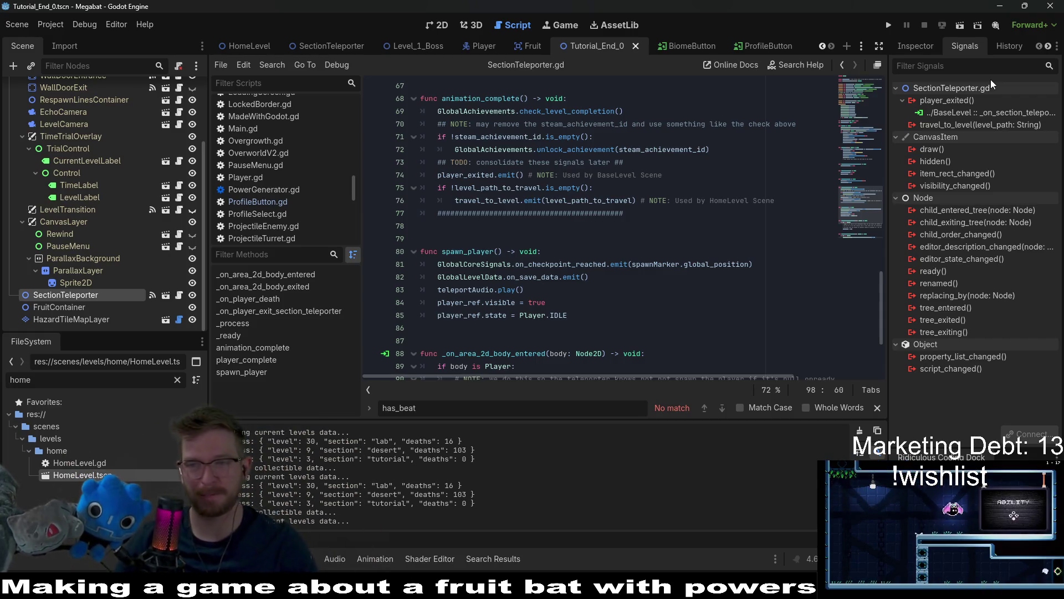
# Step: Review ProfileButton.gd's progress print and get_index lines, then open the ProfileButton scene
pyautogui.click(271, 202)
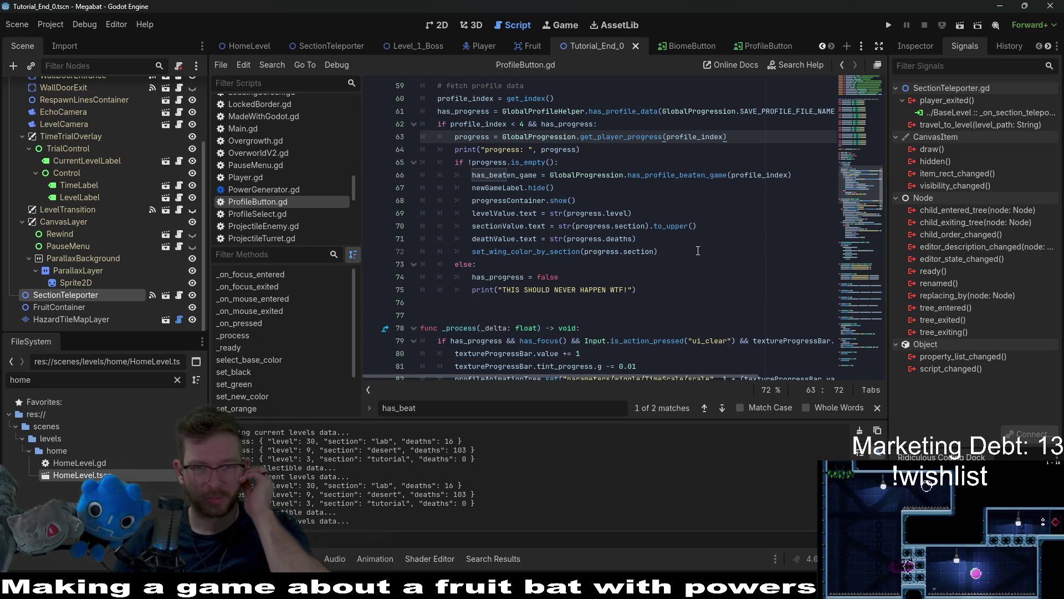
pyautogui.click(599, 149)
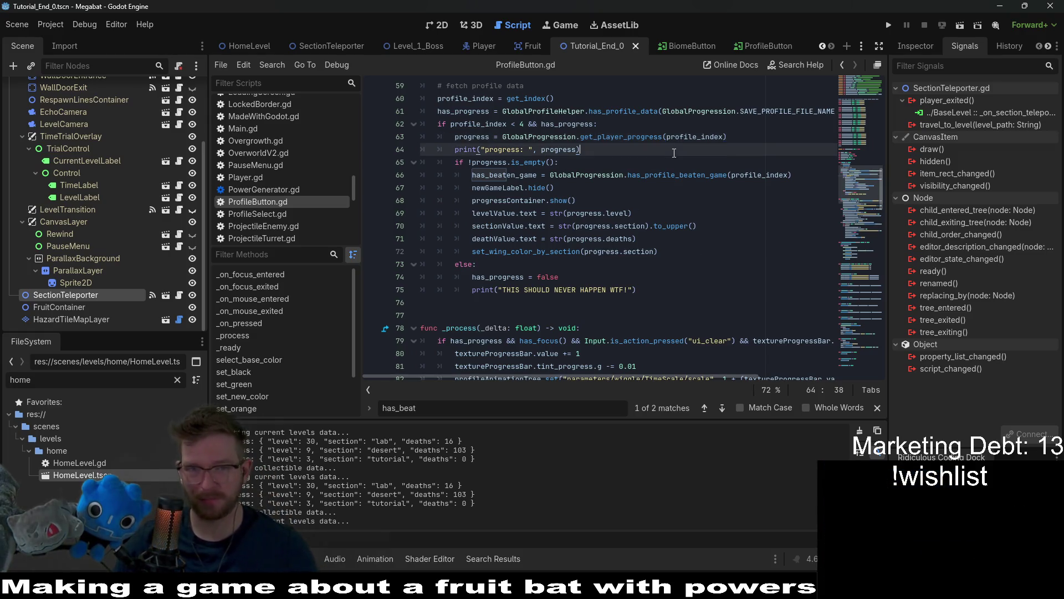
pyautogui.scroll(2, 721, 232)
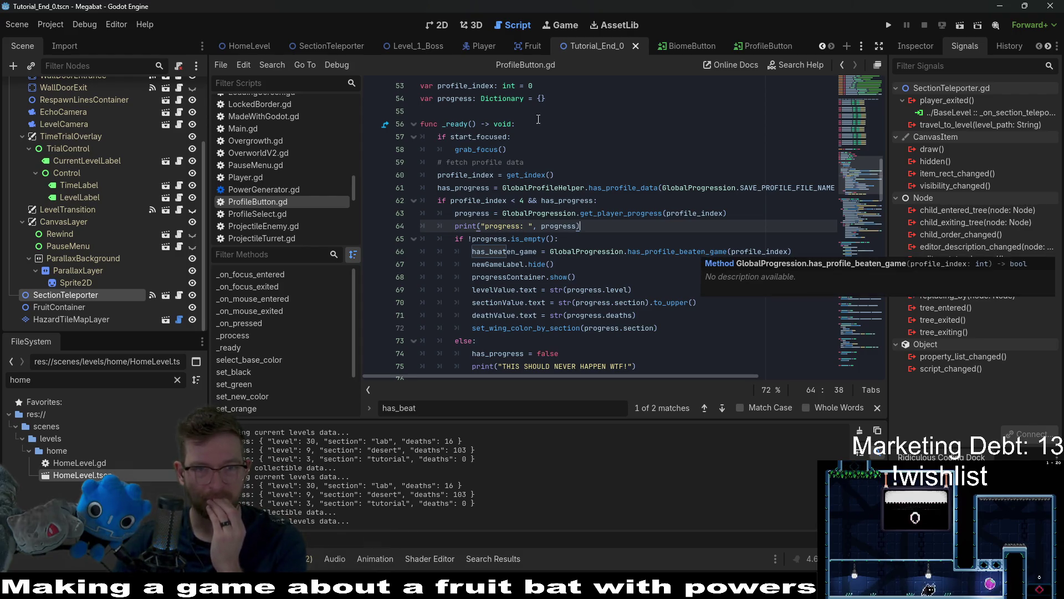
pyautogui.click(584, 177)
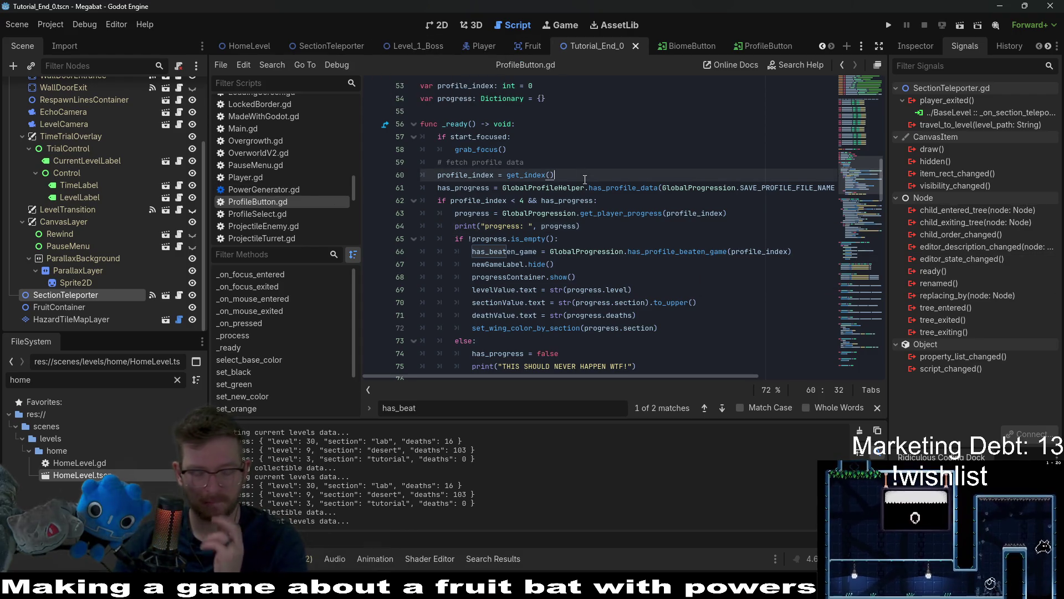
pyautogui.scroll(-6, 585, 179)
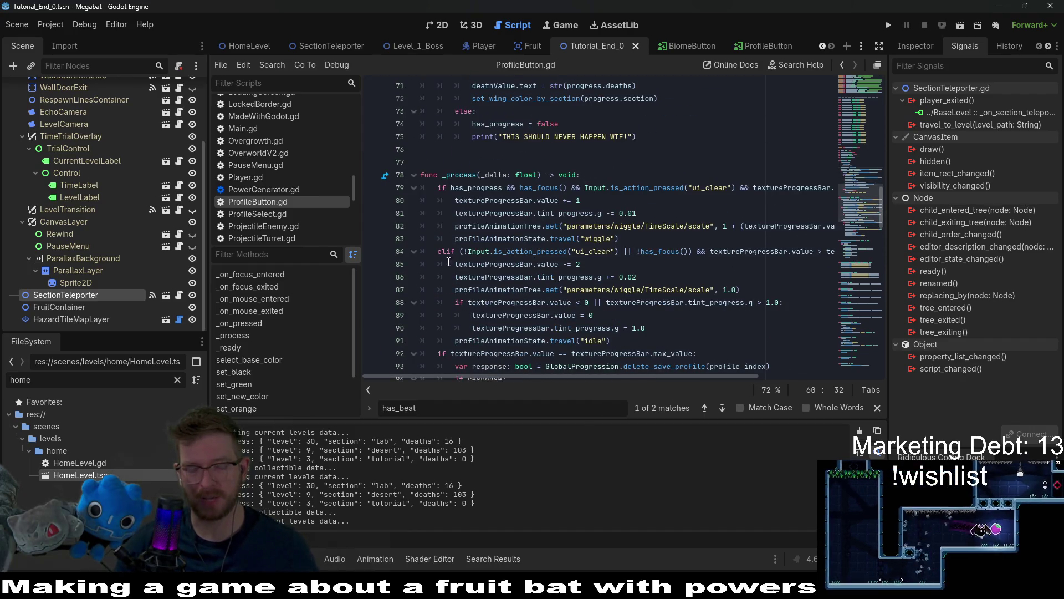
pyautogui.moveTo(474, 228)
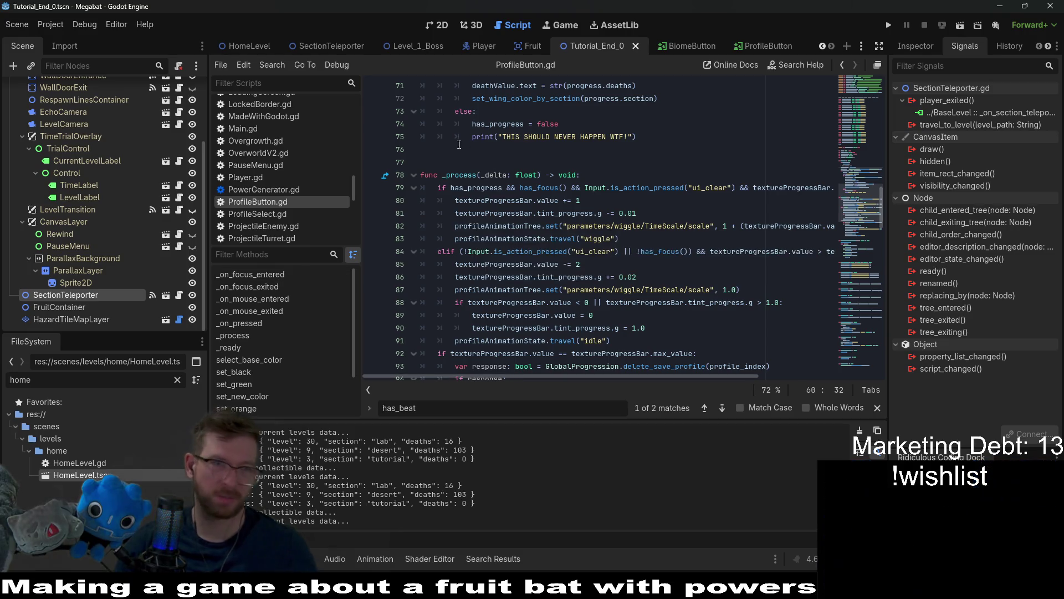
pyautogui.click(760, 49)
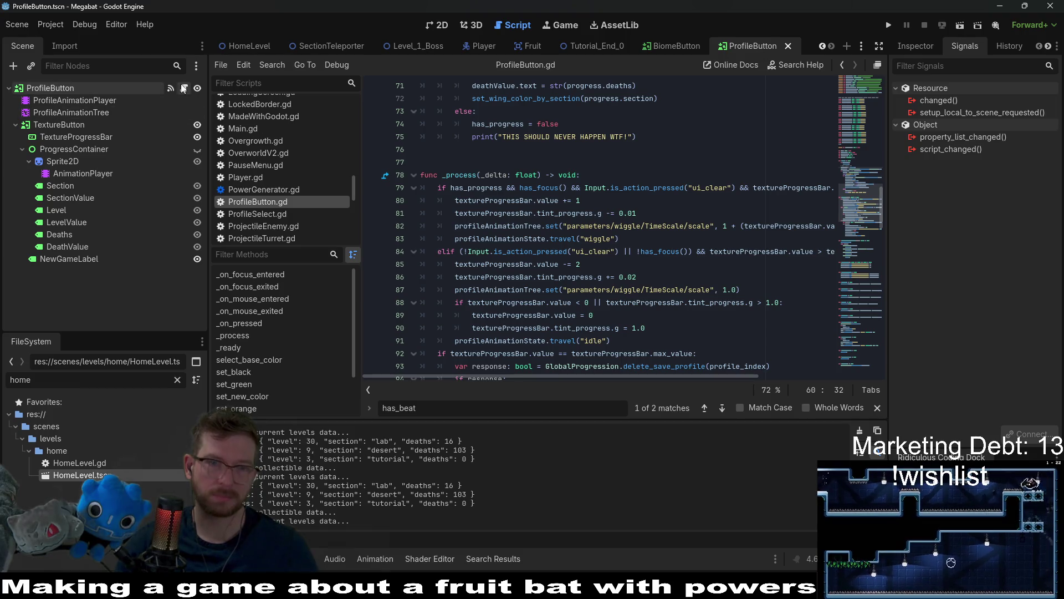
pyautogui.scroll(1, 647, 246)
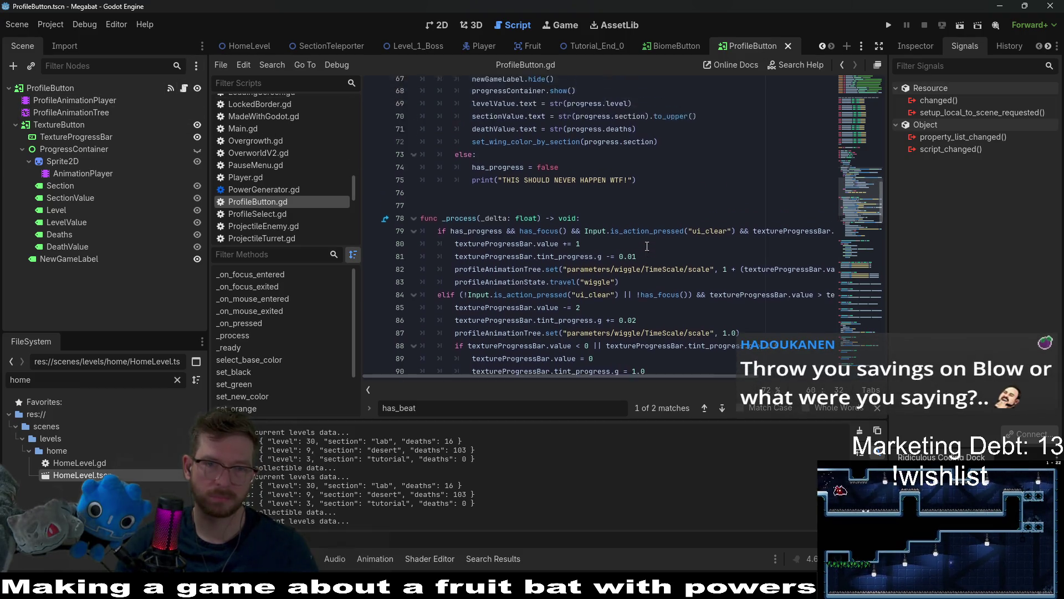
pyautogui.scroll(3, 647, 246)
pyautogui.doubleClick(587, 174)
pyautogui.doubleClick(510, 175)
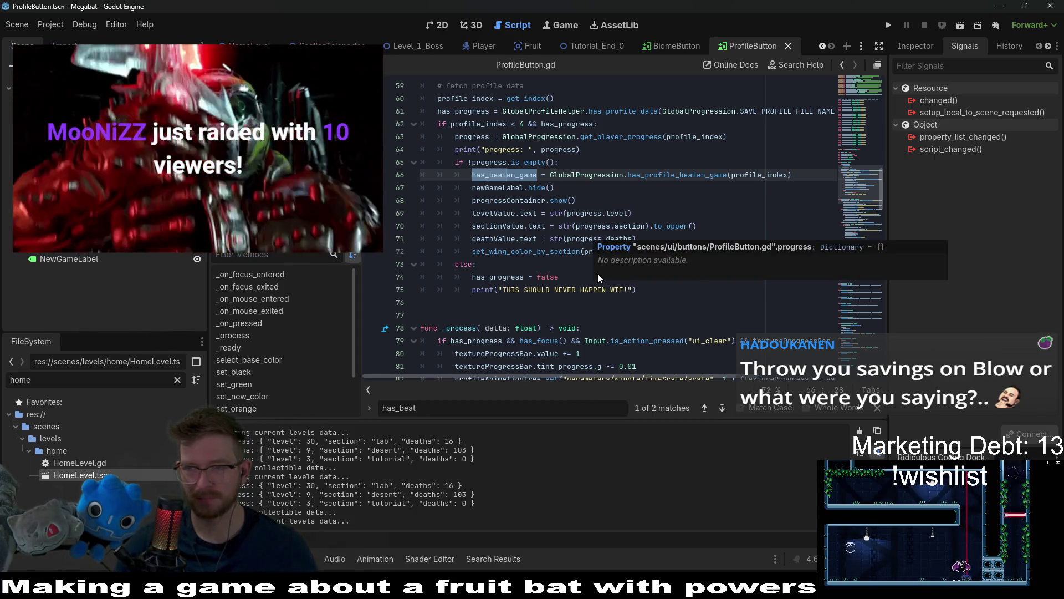
pyautogui.scroll(-1, 532, 280)
pyautogui.scroll(-6, 533, 280)
pyautogui.scroll(-6, 637, 288)
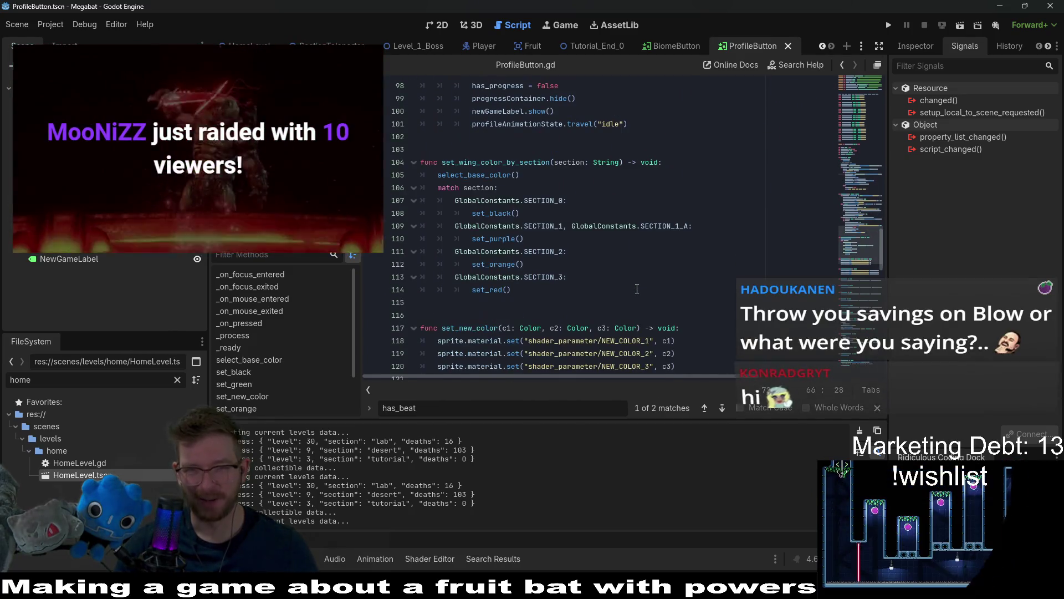
pyautogui.scroll(-2, 637, 289)
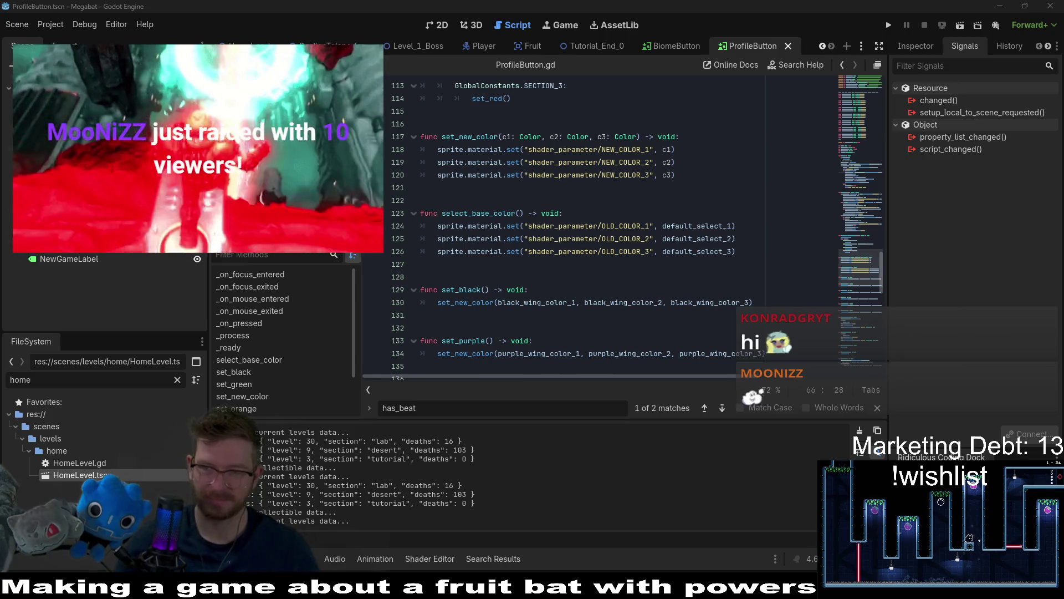
pyautogui.click(645, 239)
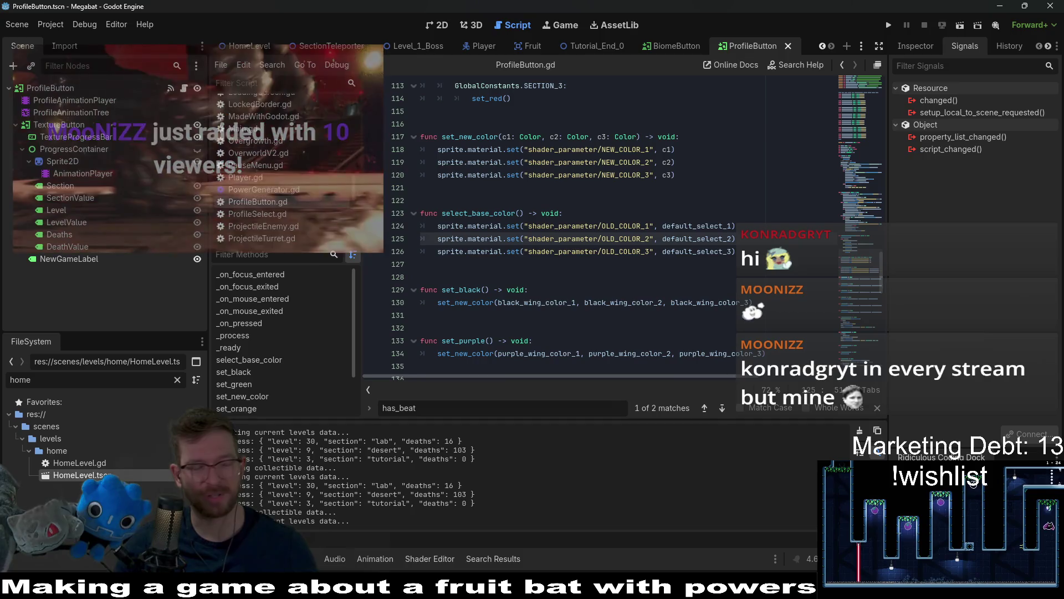
pyautogui.click(596, 290)
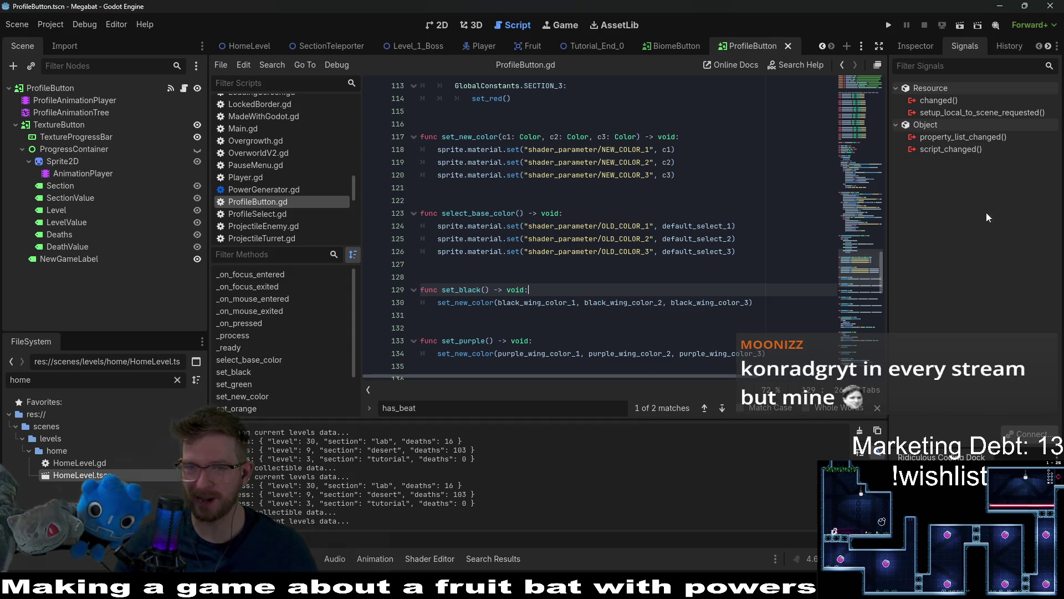
pyautogui.click(826, 175)
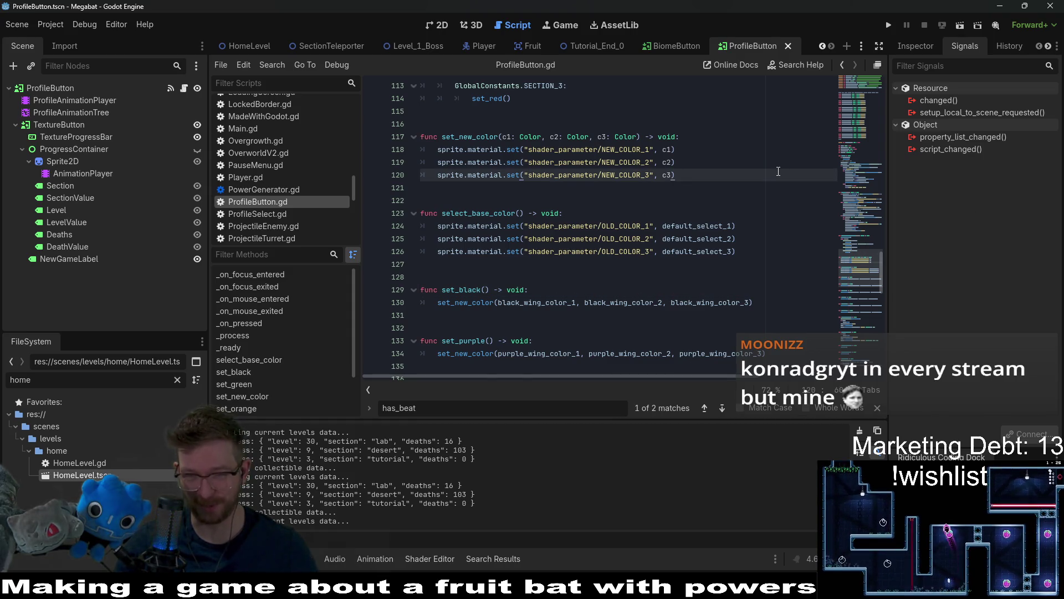
pyautogui.scroll(-2, 827, 219)
pyautogui.scroll(-3, 720, 246)
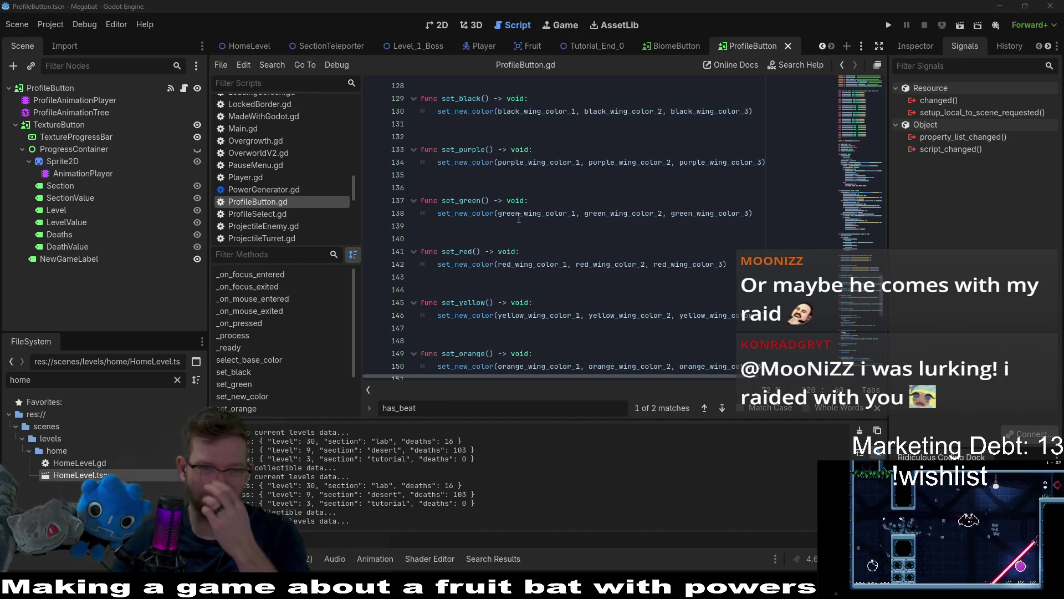
pyautogui.moveTo(518, 219)
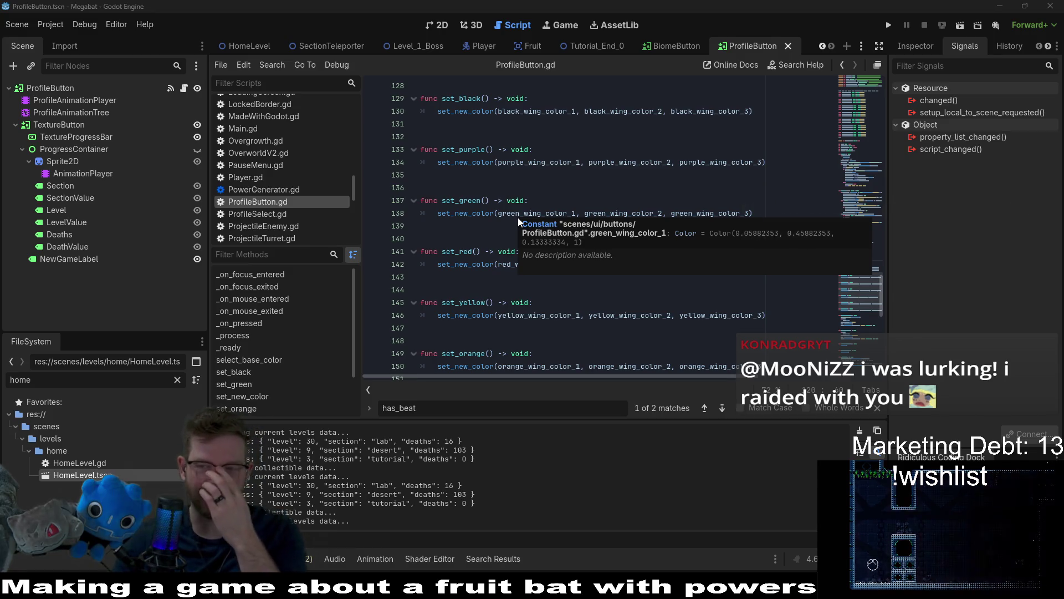
pyautogui.click(623, 273)
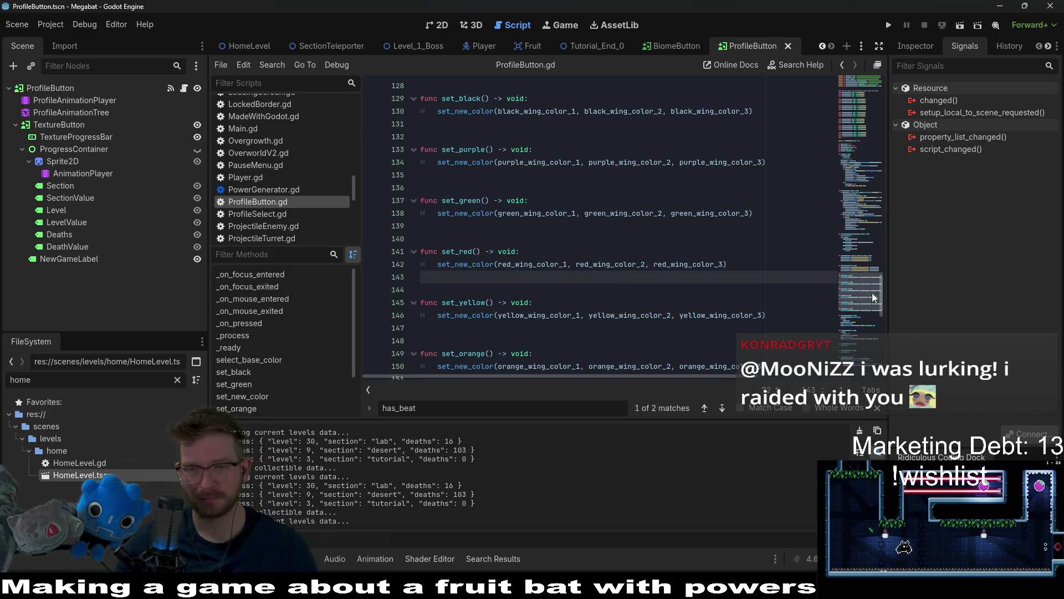
pyautogui.scroll(-5, 750, 306)
pyautogui.scroll(-3, 750, 306)
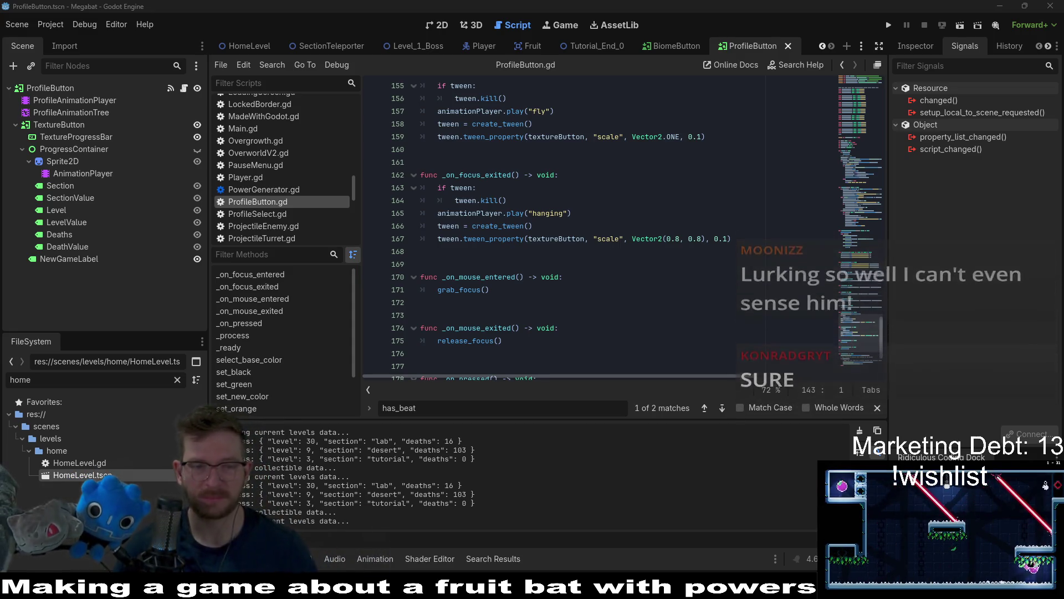
pyautogui.scroll(-3, 488, 164)
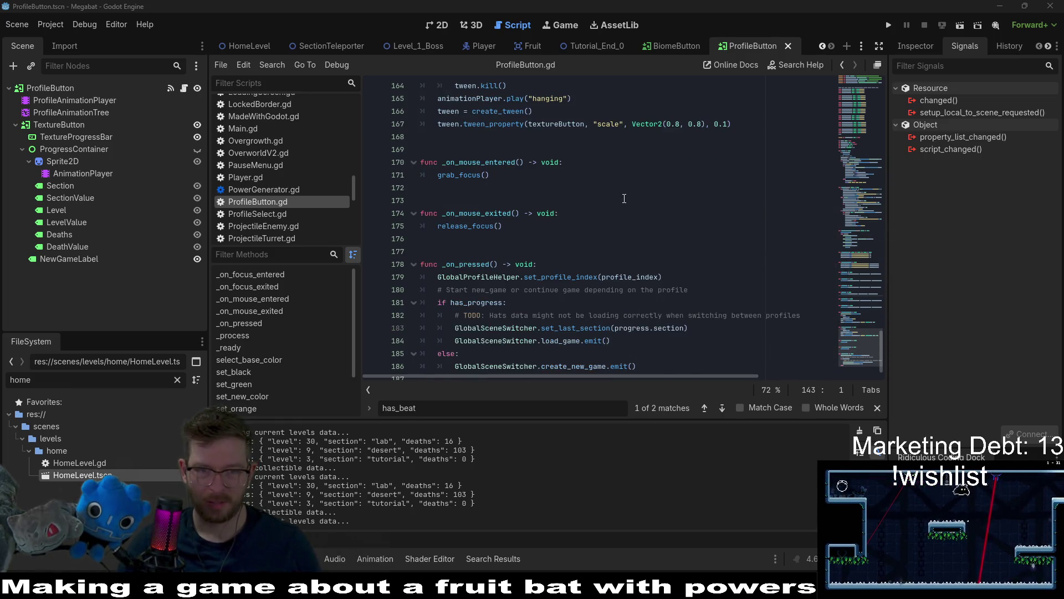
pyautogui.scroll(-1, 624, 199)
pyautogui.click(679, 215)
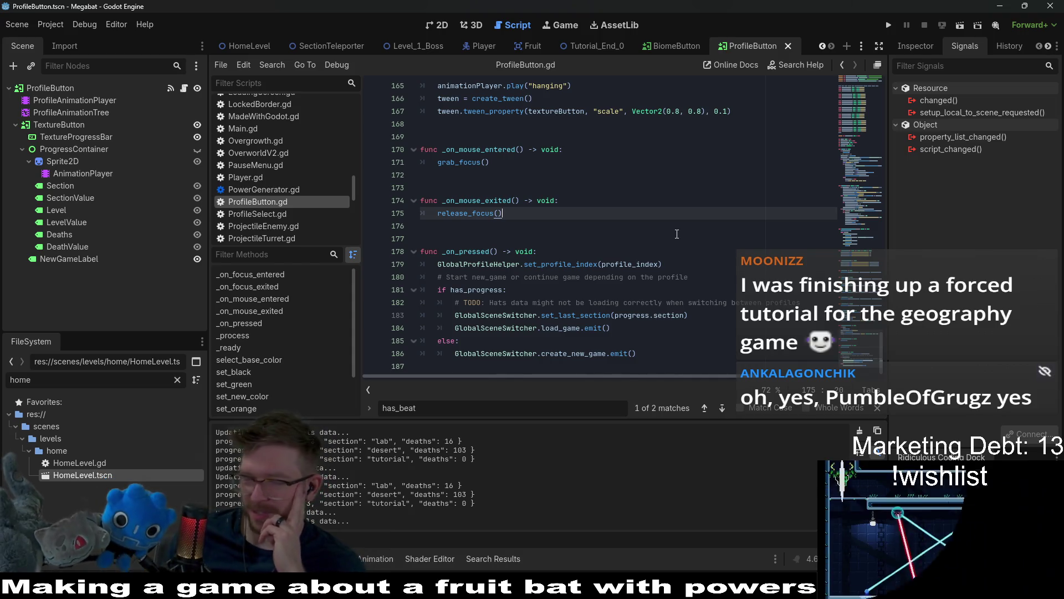
pyautogui.scroll(10, 847, 304)
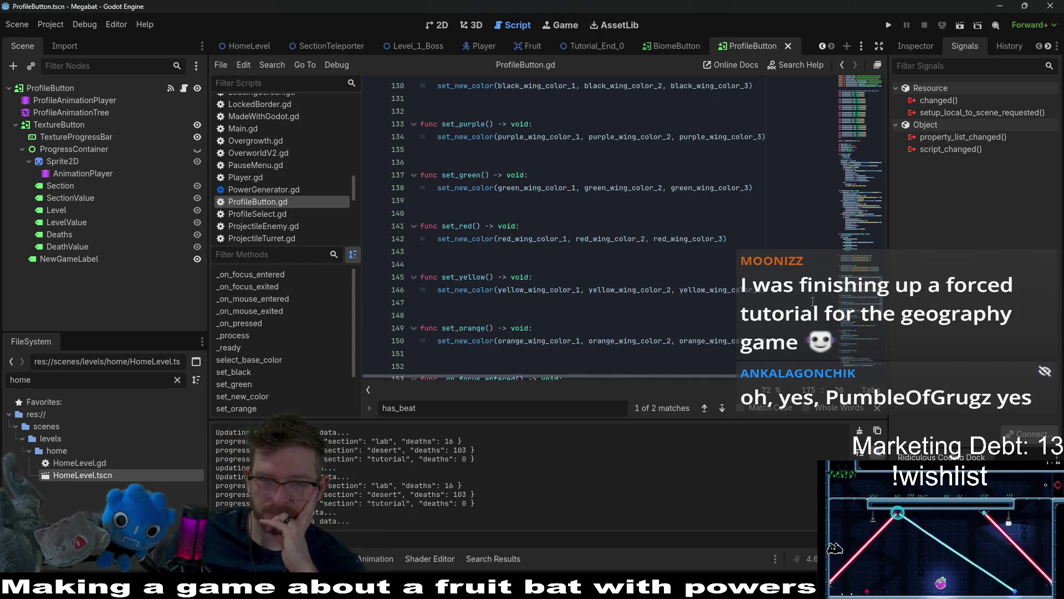
pyautogui.moveTo(856, 302); pyautogui.dragTo(843, 323)
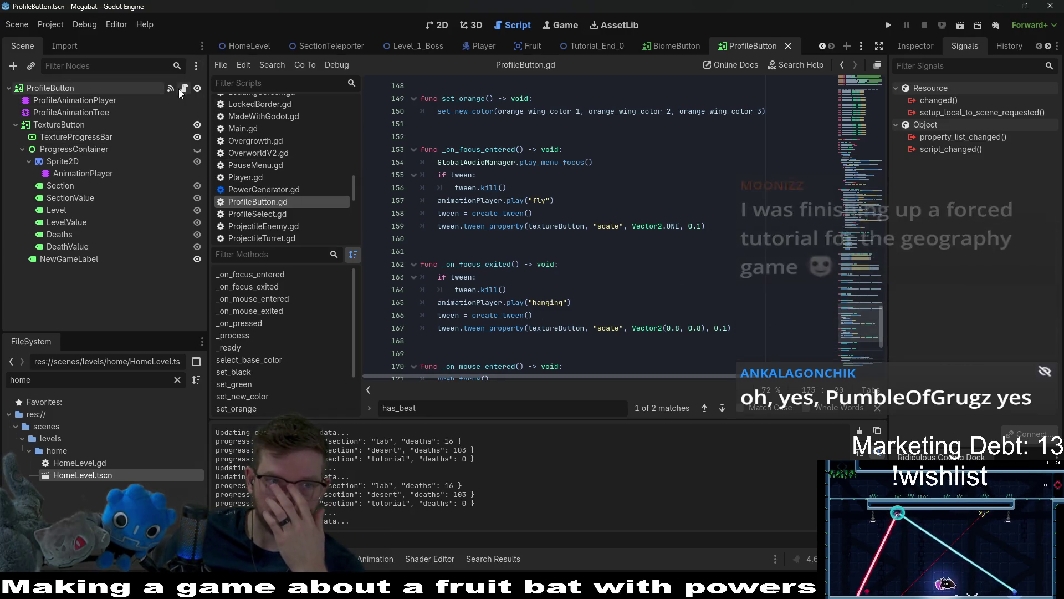
pyautogui.scroll(-6, 630, 258)
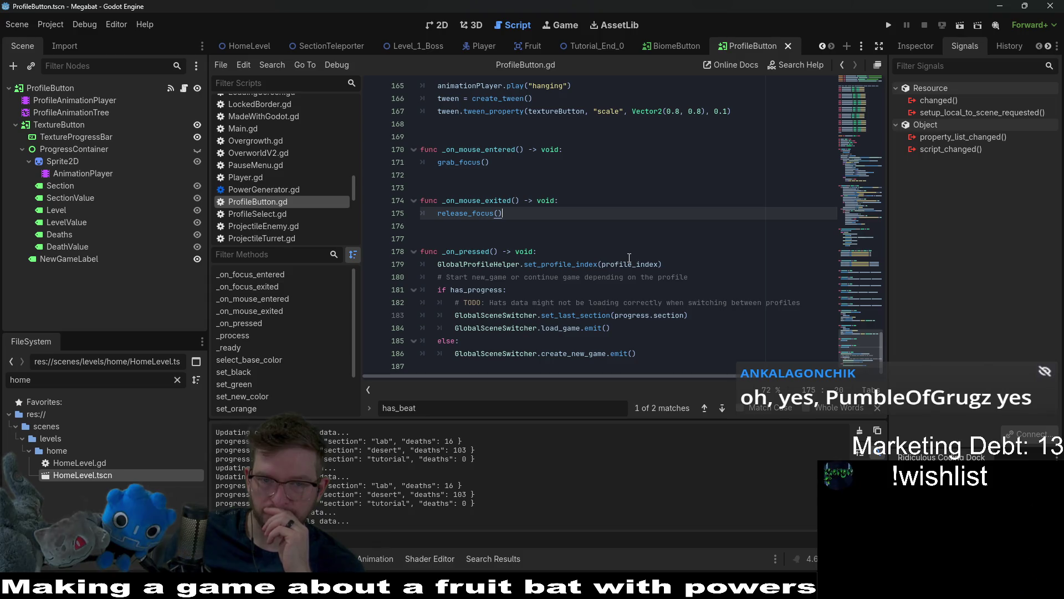
pyautogui.click(658, 327)
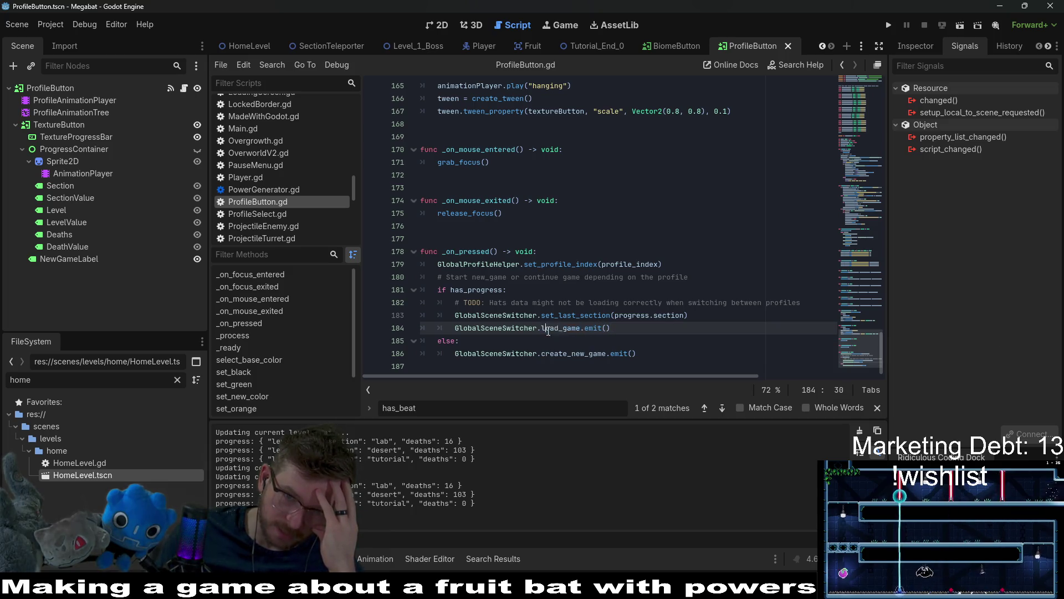
pyautogui.moveTo(547, 330)
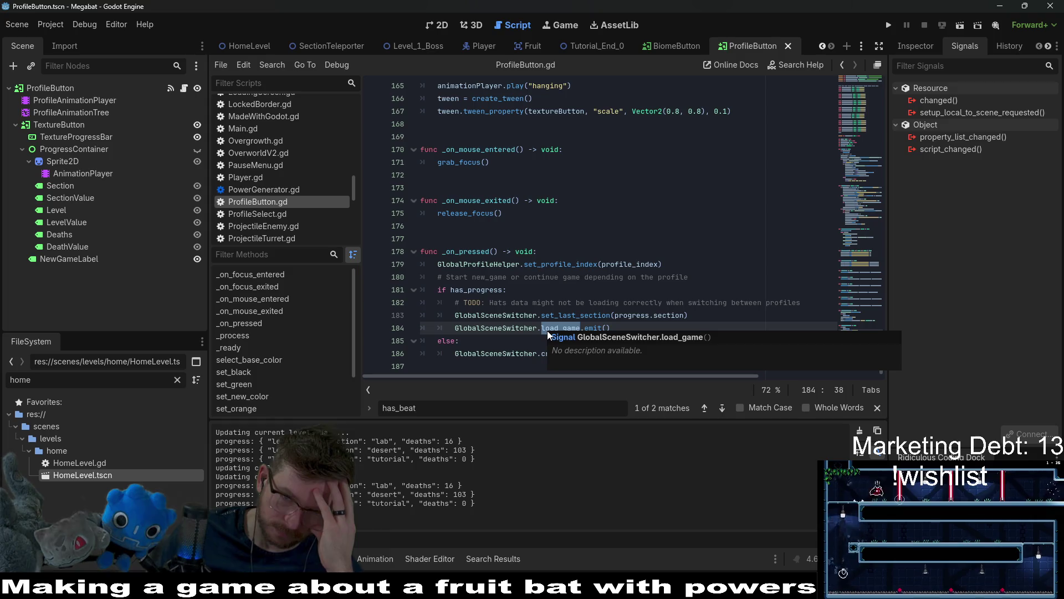
pyautogui.click(657, 315)
pyautogui.doubleClick(657, 315)
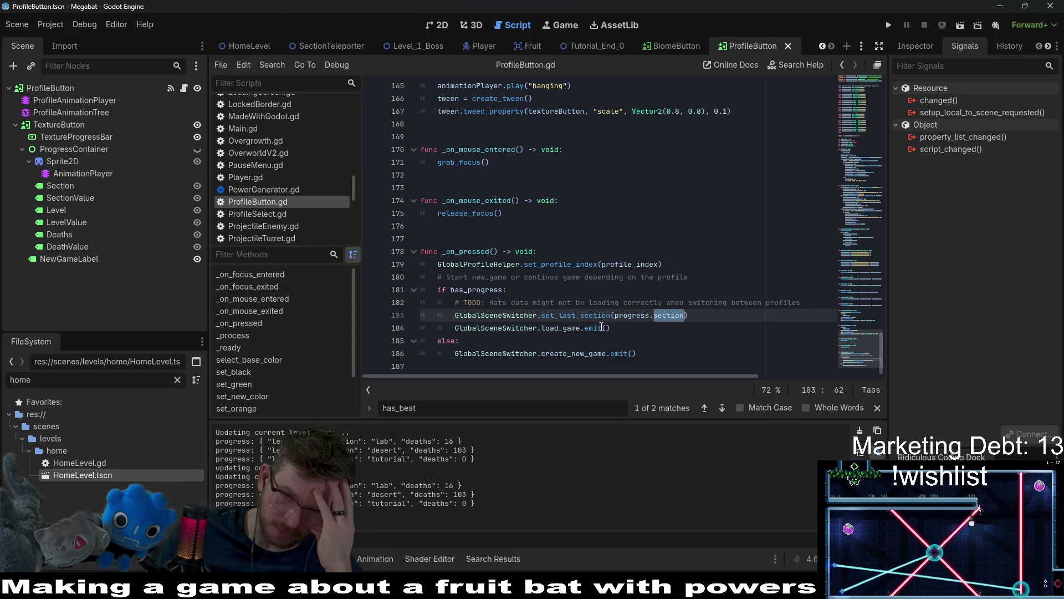
pyautogui.doubleClick(553, 329)
pyautogui.moveTo(552, 334)
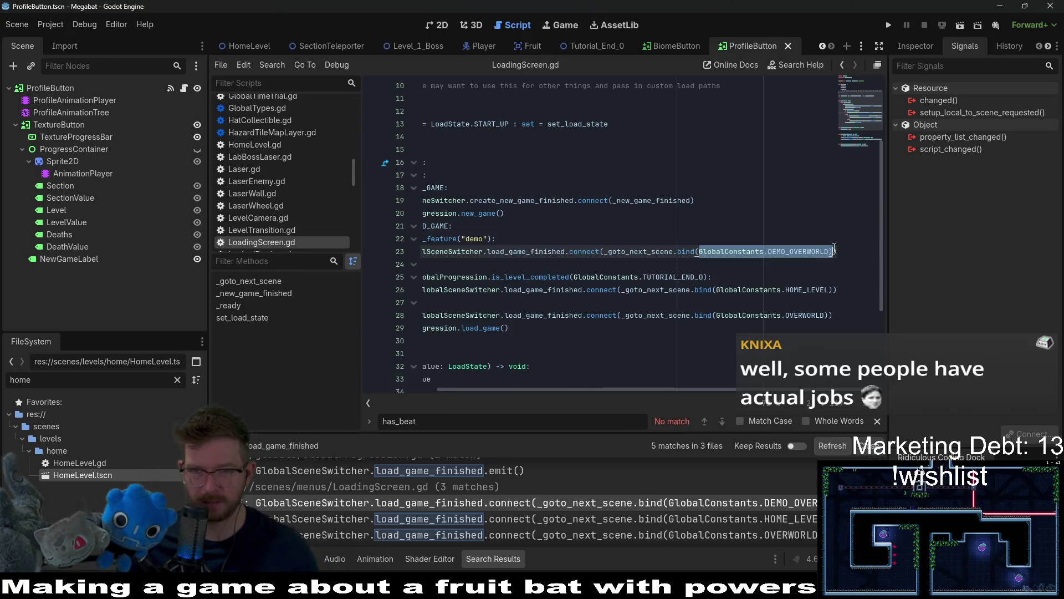
# Step: Drop the DEMO_OVERWORLD bind argument and copy the connect line under LoadState.LOAD_GAME
pyautogui.press('BackSpace')
pyautogui.press('BackSpace')
pyautogui.press('BackSpace')
pyautogui.press('BackSpace')
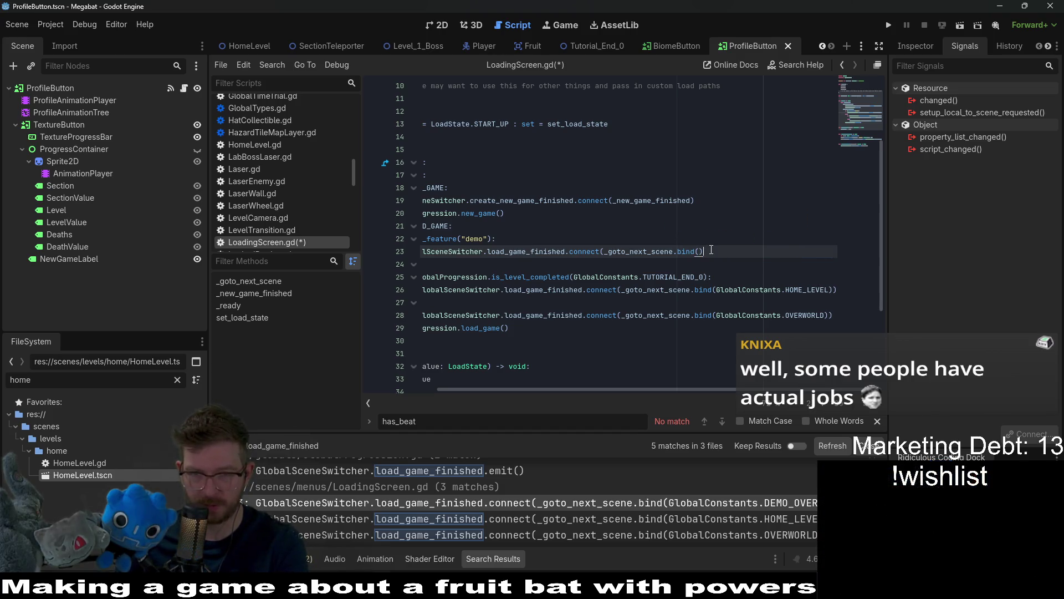
pyautogui.write(')')
pyautogui.moveTo(712, 250)
pyautogui.mouseDown()
pyautogui.moveTo(350, 246)
pyautogui.moveTo(473, 253)
pyautogui.mouseUp()
pyautogui.hotkey('ctrl', 'c')
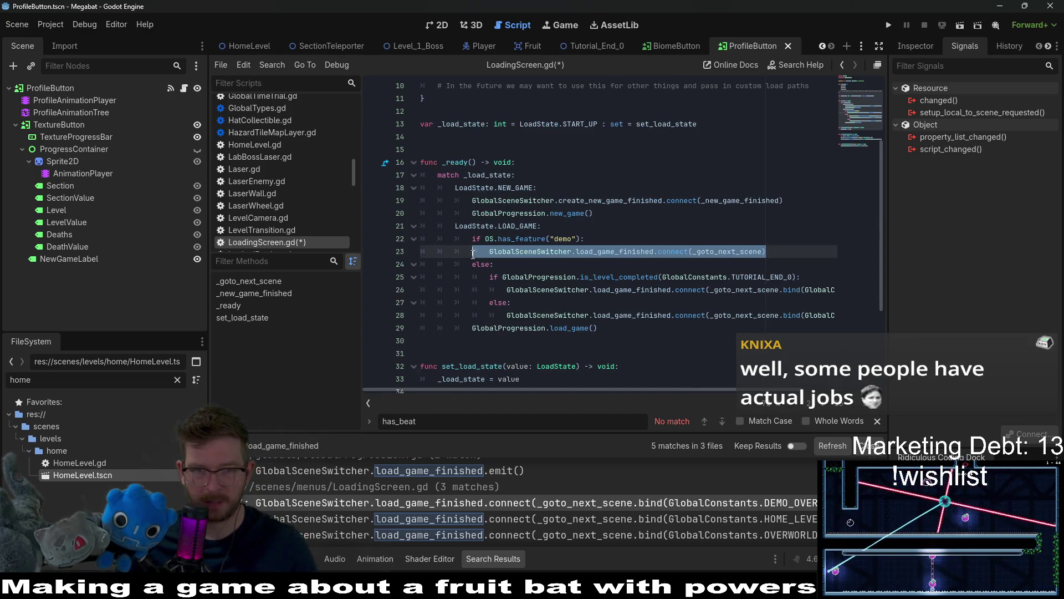
pyautogui.click(583, 227)
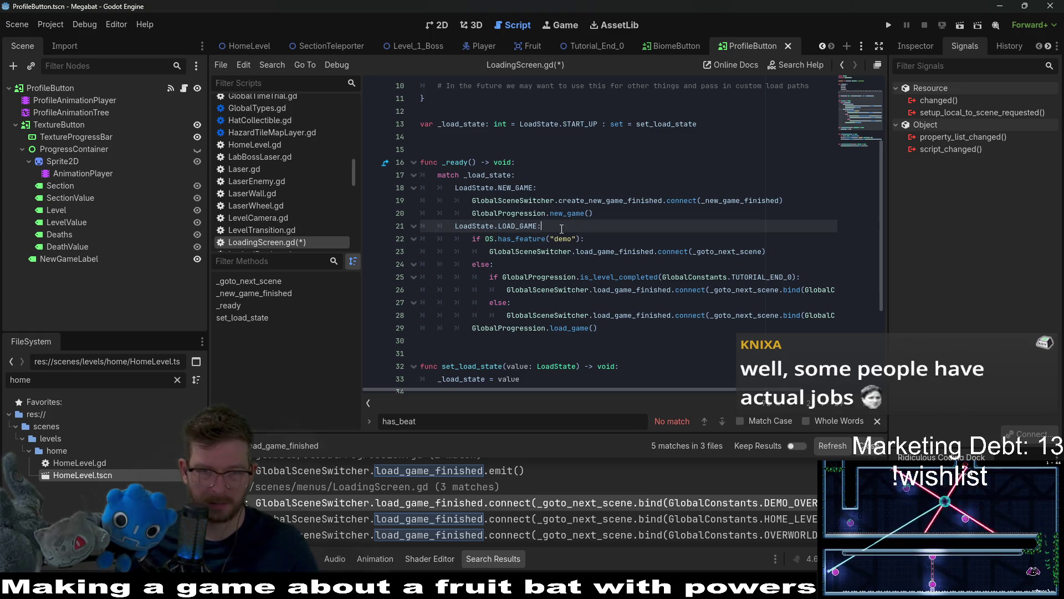
pyautogui.press('Return')
pyautogui.hotkey('ctrl', 'v')
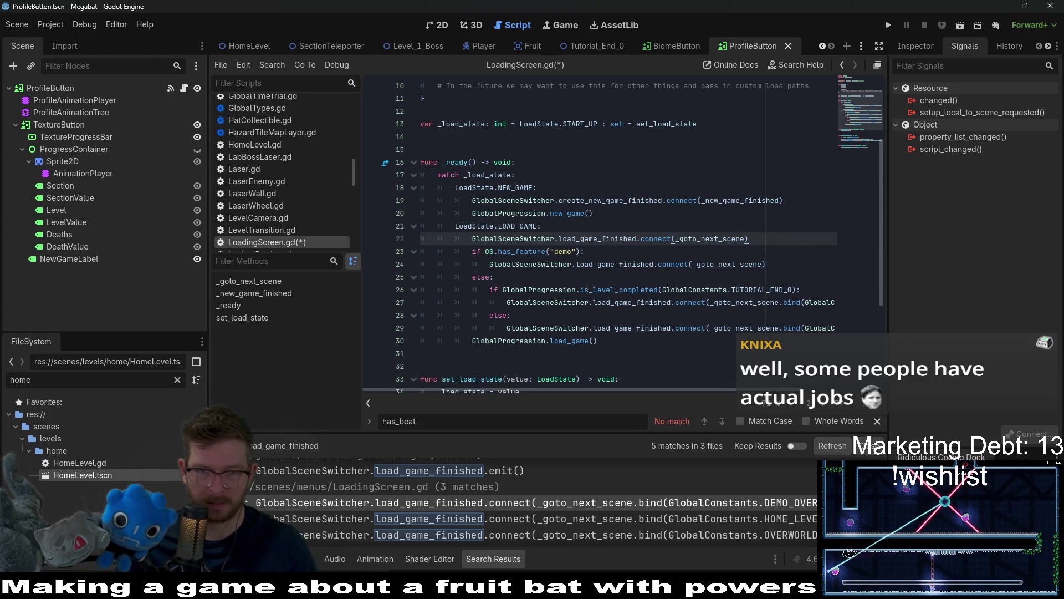
# Step: Delete the old demo and tutorial if/else branches and go to the _goto_next_scene definition
pyautogui.click(534, 329)
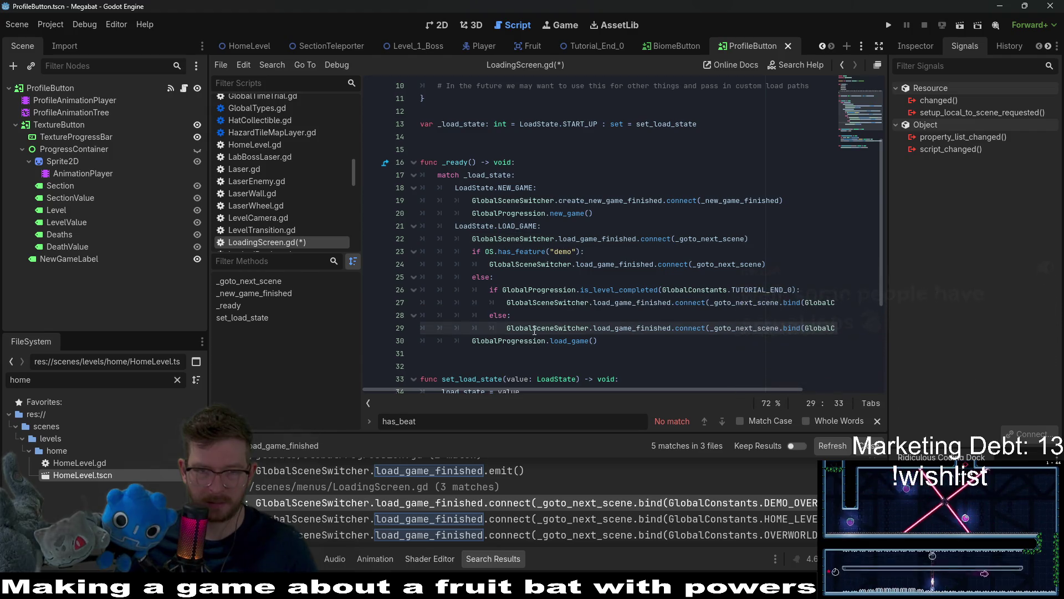
pyautogui.click(472, 342)
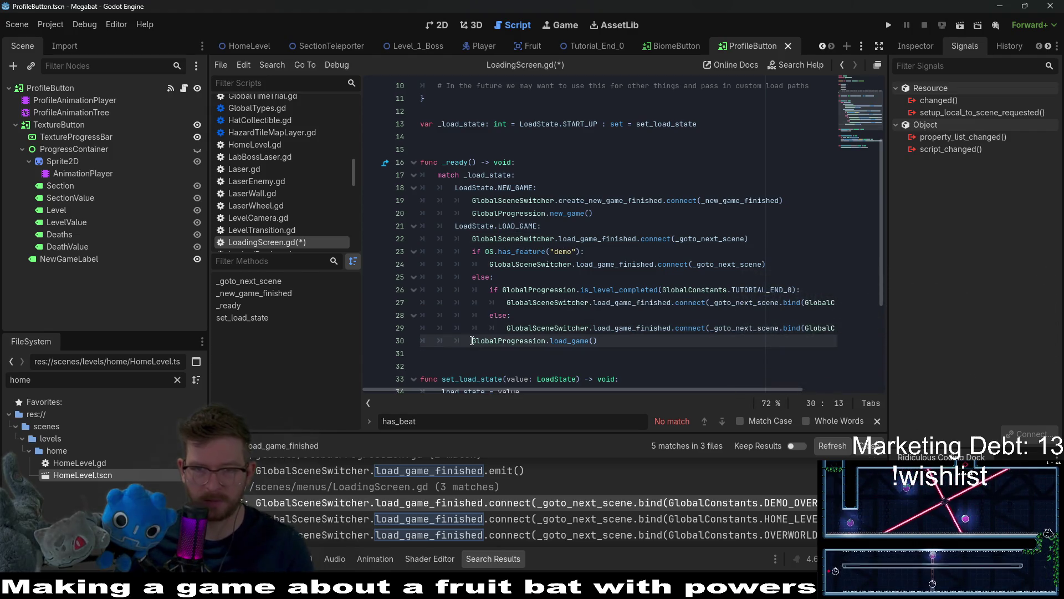
pyautogui.moveTo(472, 341); pyautogui.dragTo(472, 252)
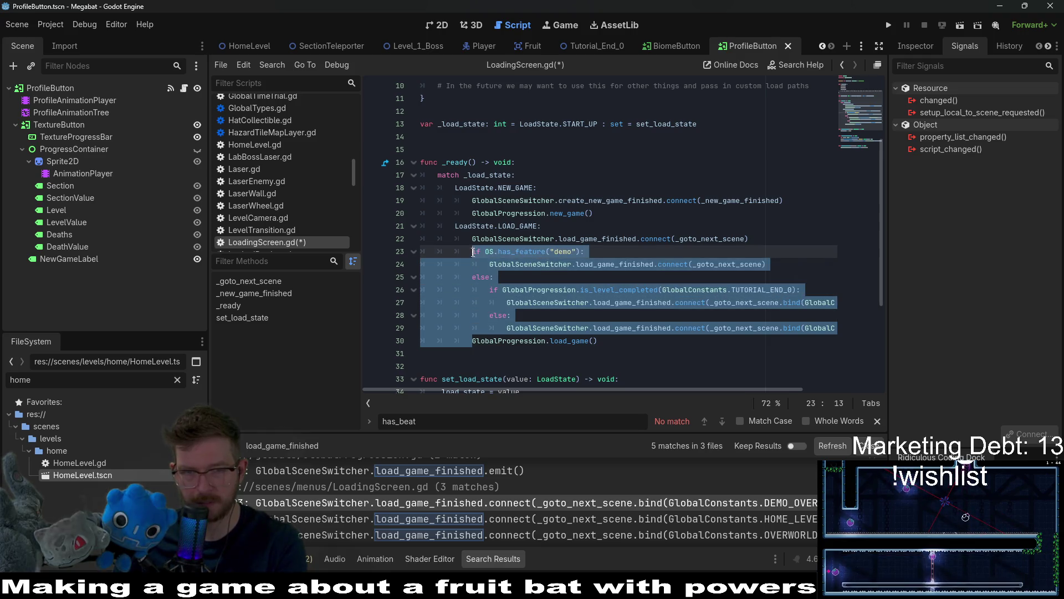
pyautogui.press('BackSpace')
pyautogui.keyDown('ctrl'); pyautogui.click(703, 239); pyautogui.keyUp('ctrl')
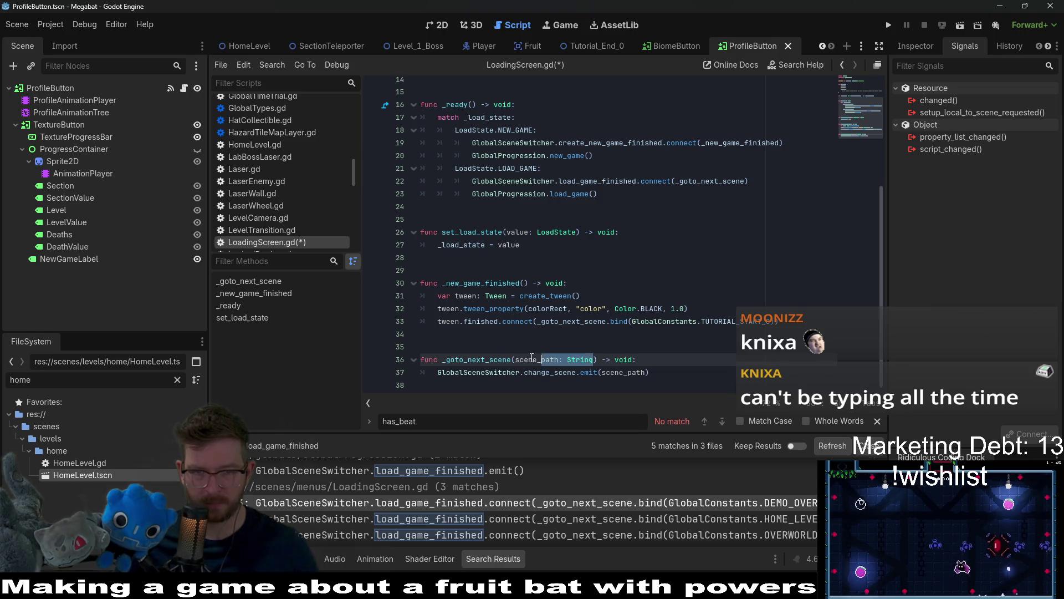
pyautogui.scroll(5, 582, 332)
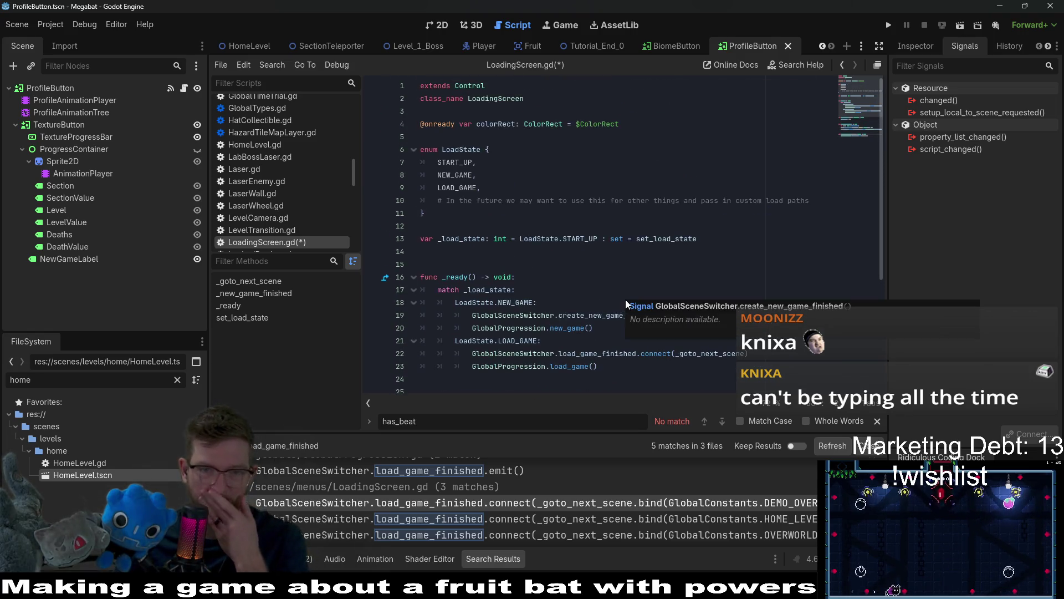
# Step: Remove the 'scene_path: String' parameter from _goto_next_scene and begin a 'var' line in its body
pyautogui.scroll(-5, 626, 304)
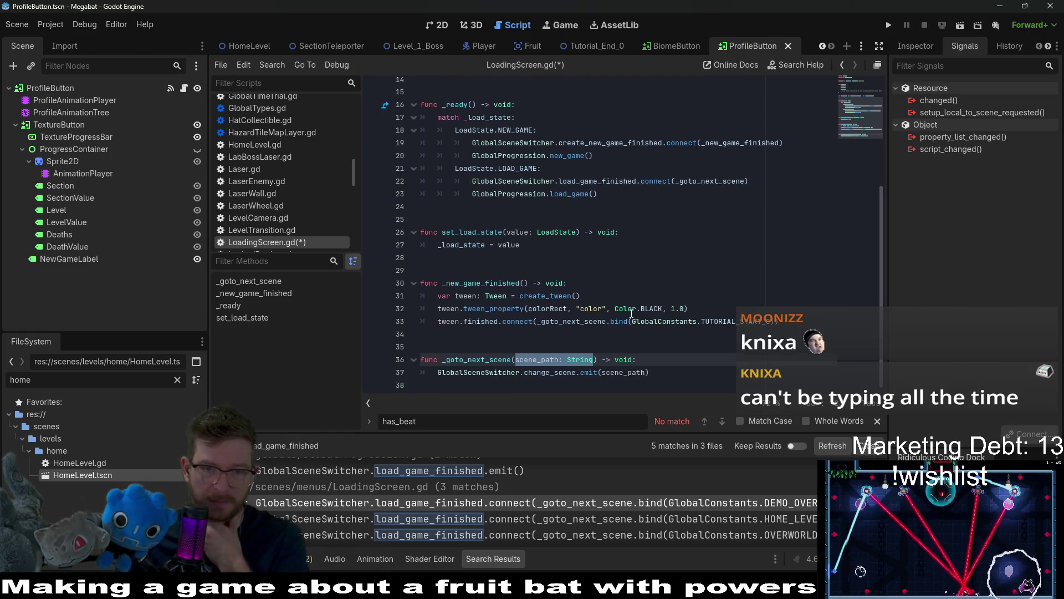
pyautogui.click(592, 359)
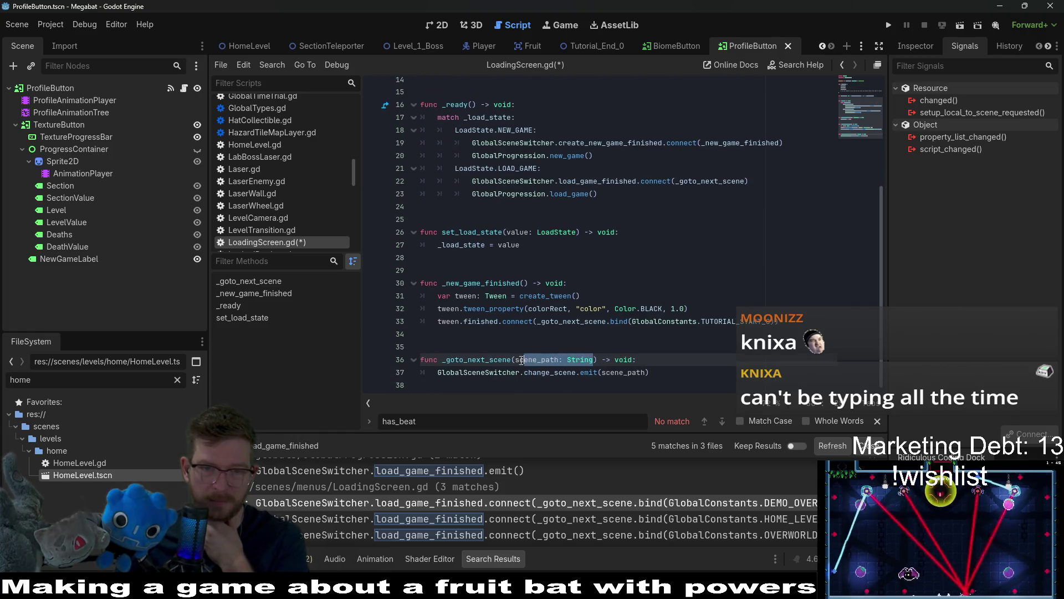
pyautogui.press('BackSpace')
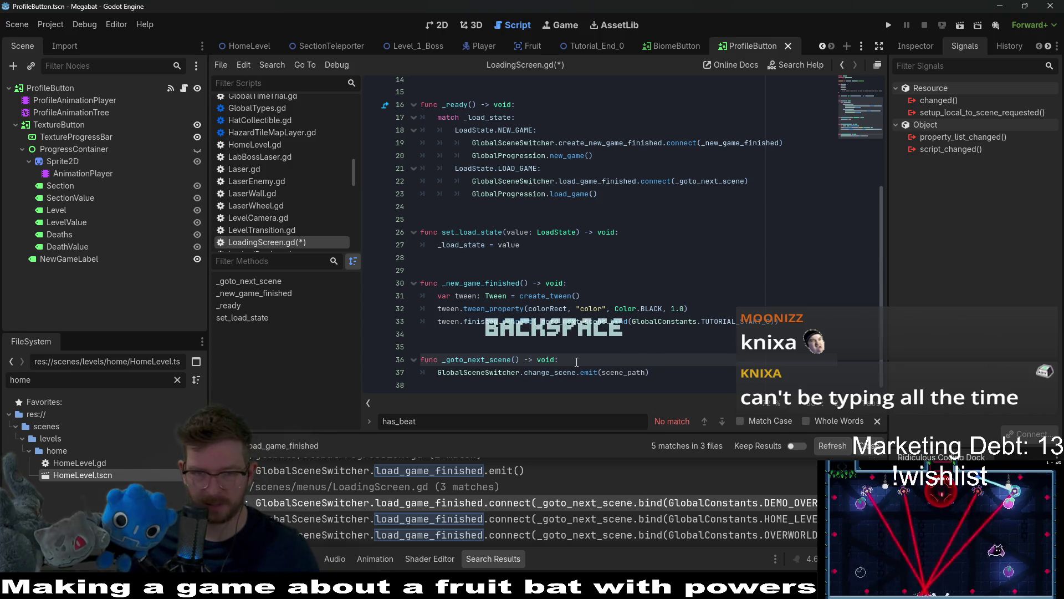
pyautogui.press('Return')
pyautogui.write('var s')
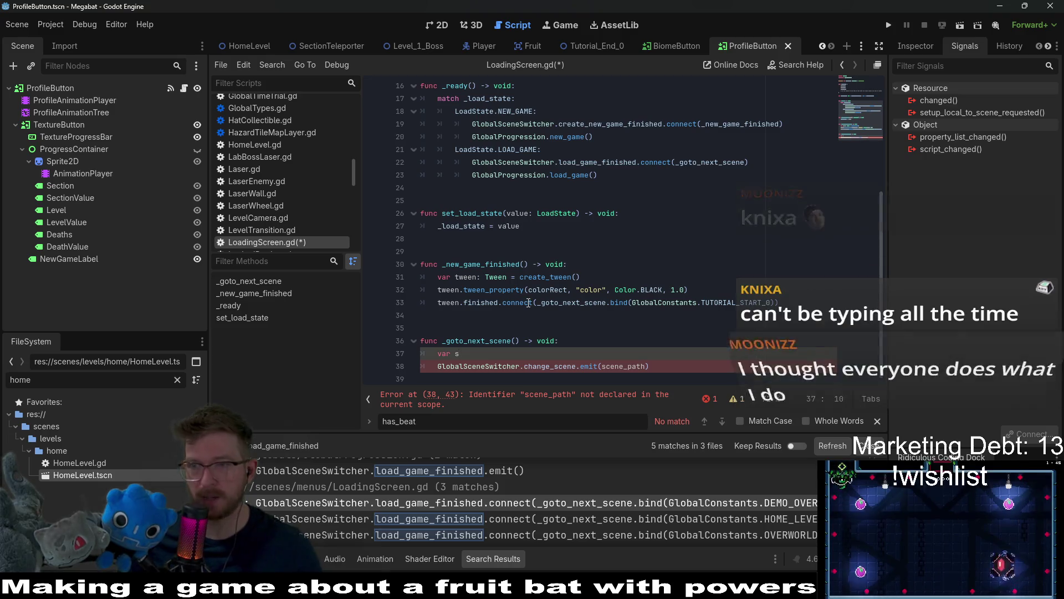
pyautogui.moveTo(527, 302)
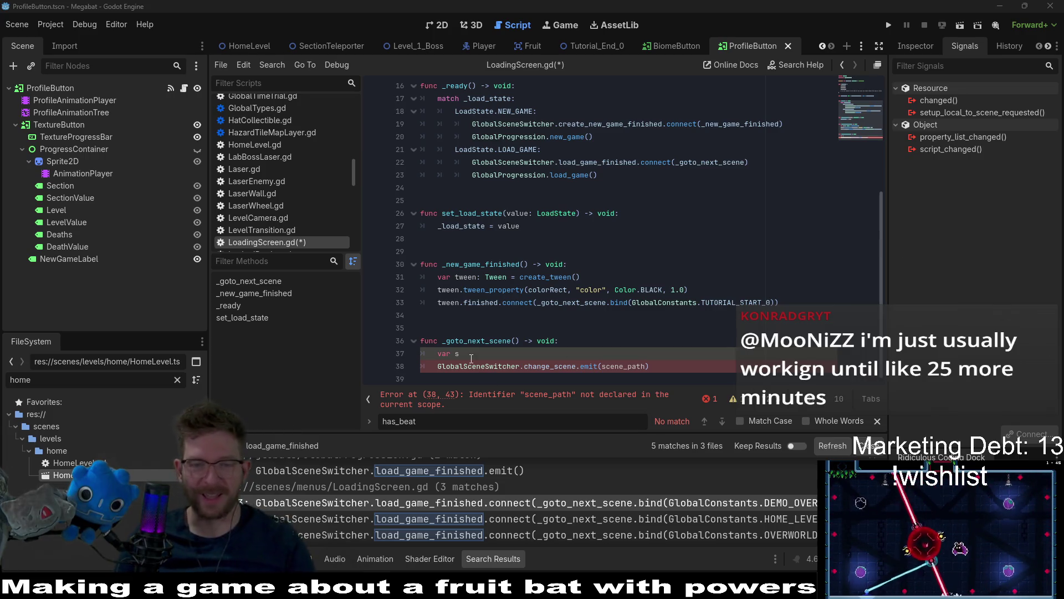
# Step: Declare 'var scene_path: String = GlobalConstants.OVERWORLD' in _goto_next_scene
pyautogui.write('cen')
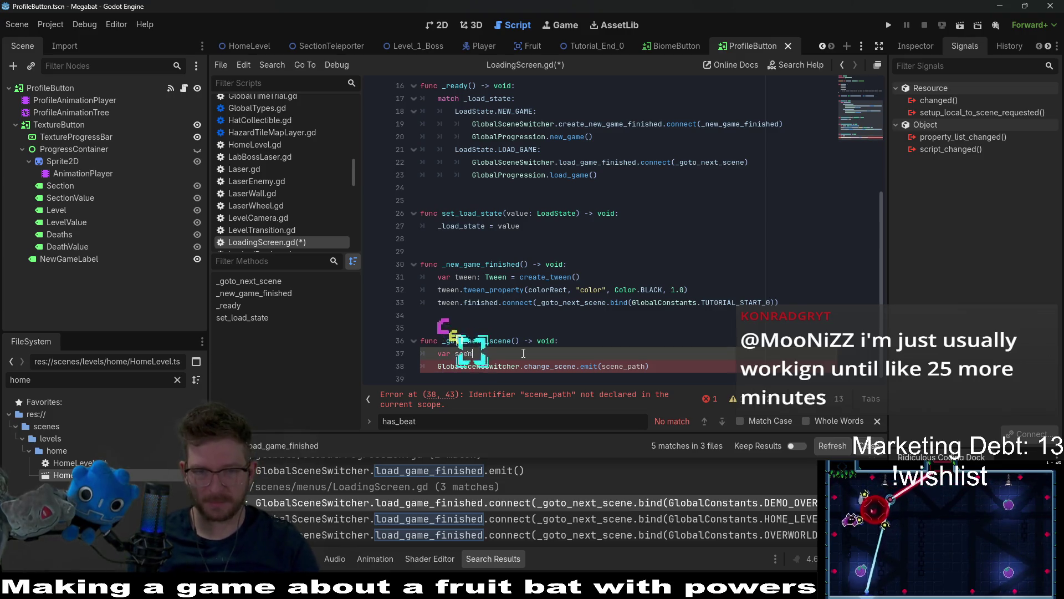
pyautogui.write('e_pa')
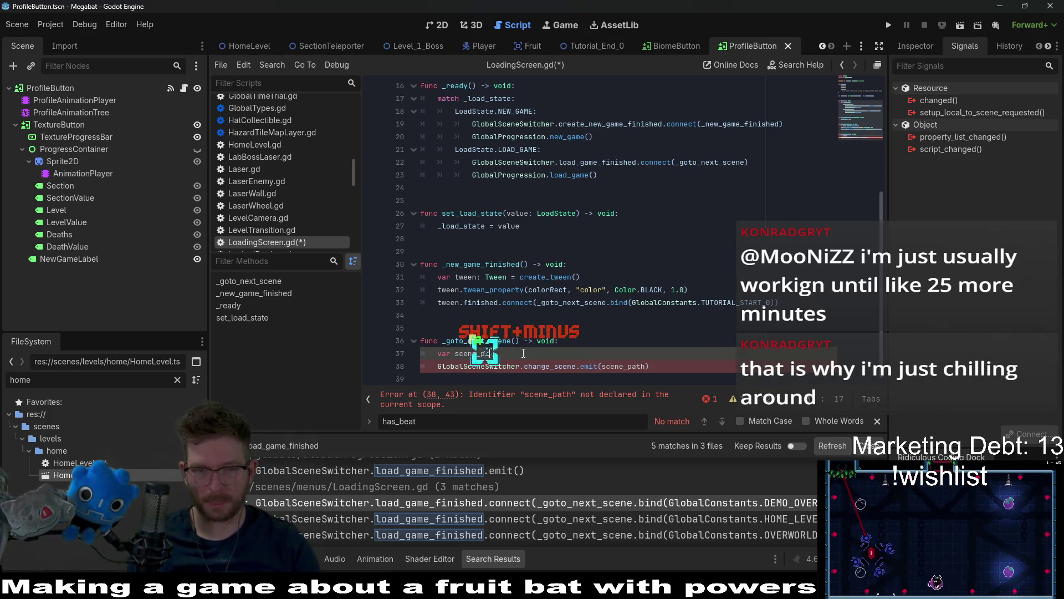
pyautogui.write('th')
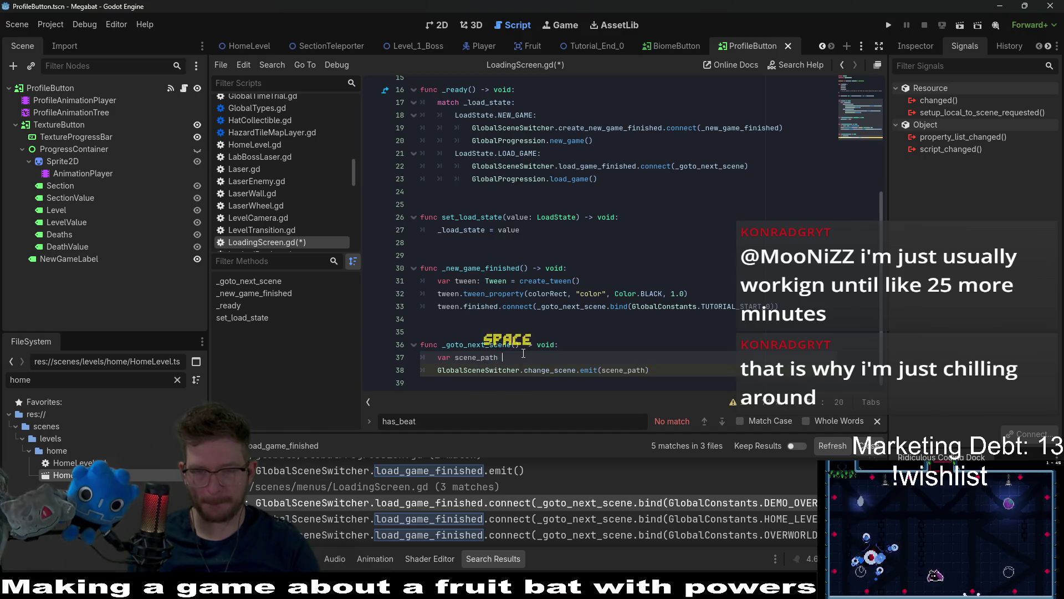
pyautogui.write(': String =')
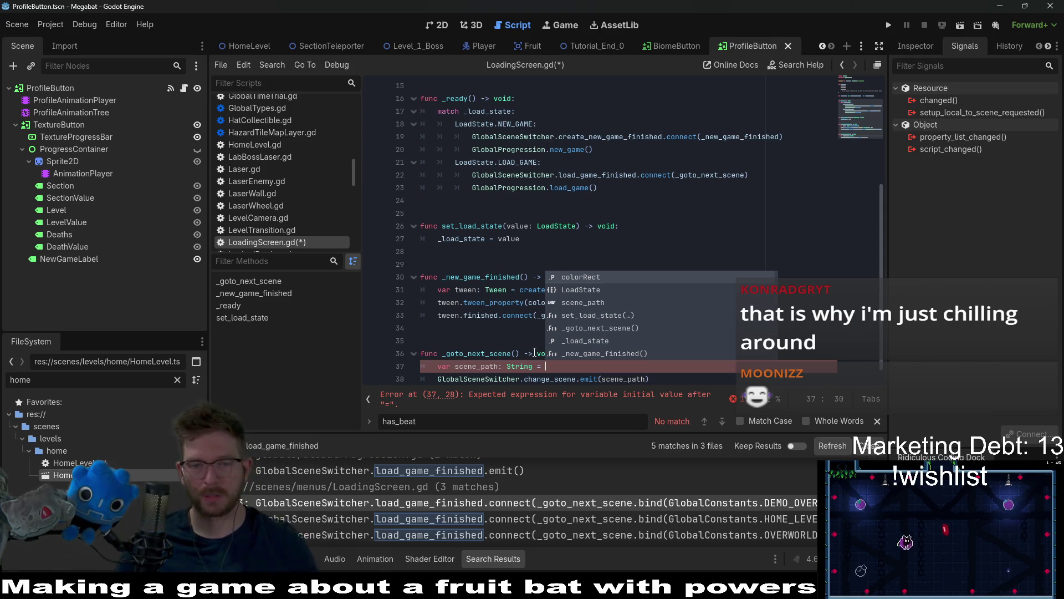
pyautogui.scroll(-1, 526, 328)
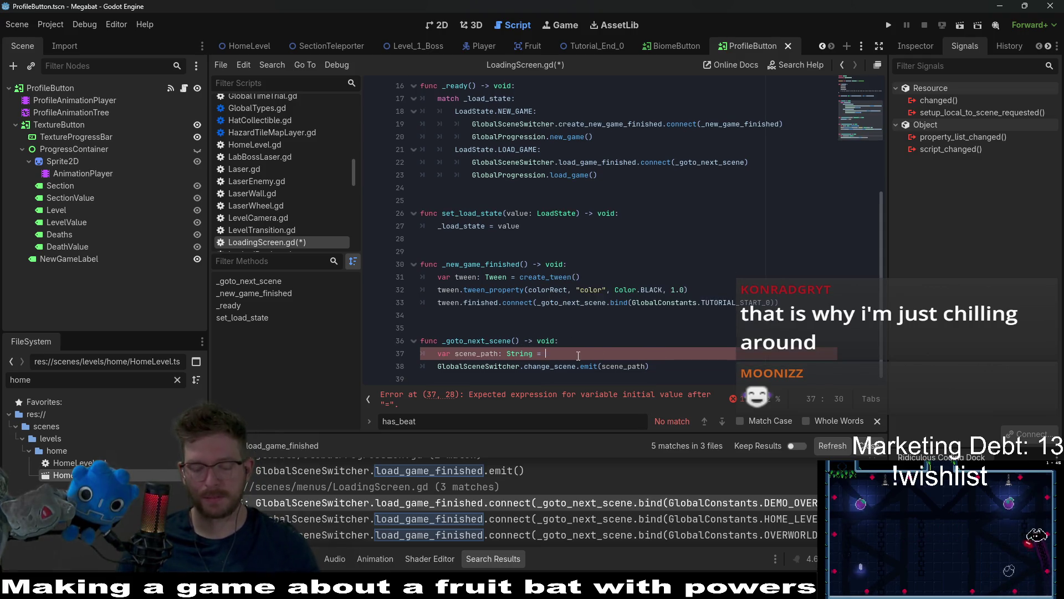
pyautogui.write('Gl')
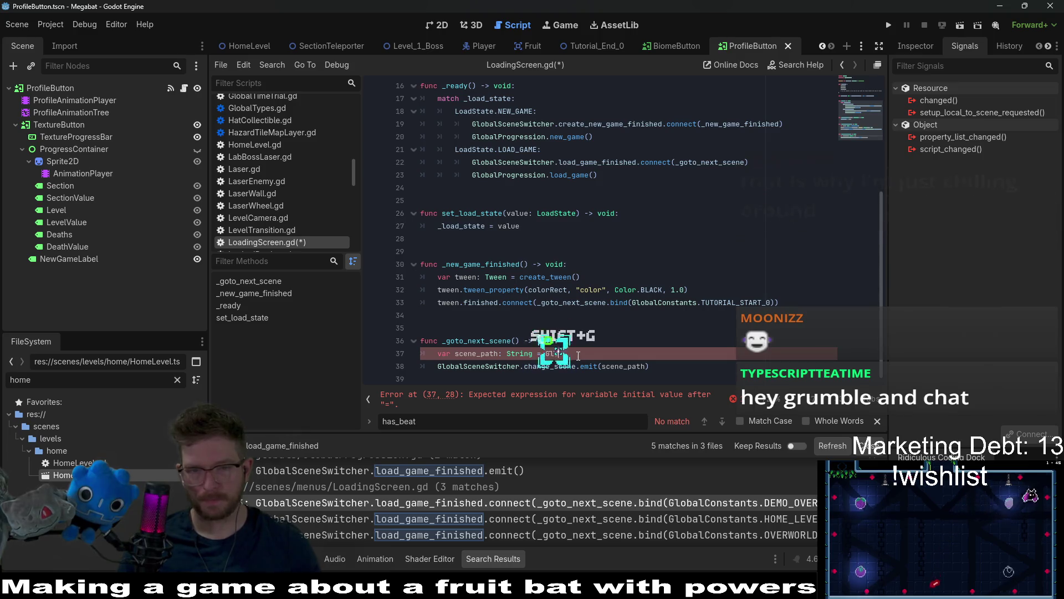
pyautogui.write('obalC')
pyautogui.press('Return')
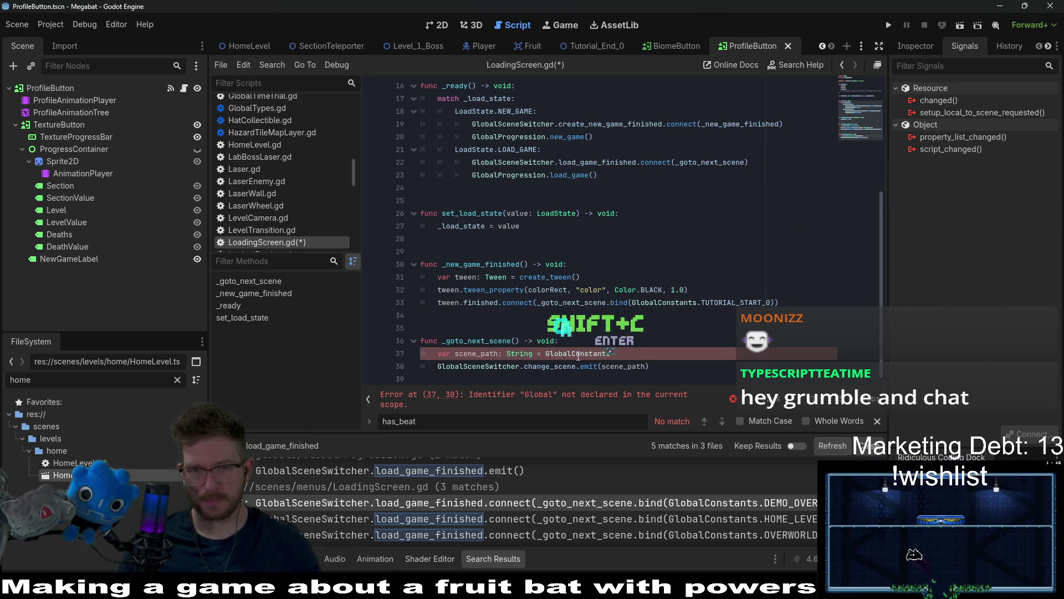
pyautogui.write('.OVER')
pyautogui.press('Return')
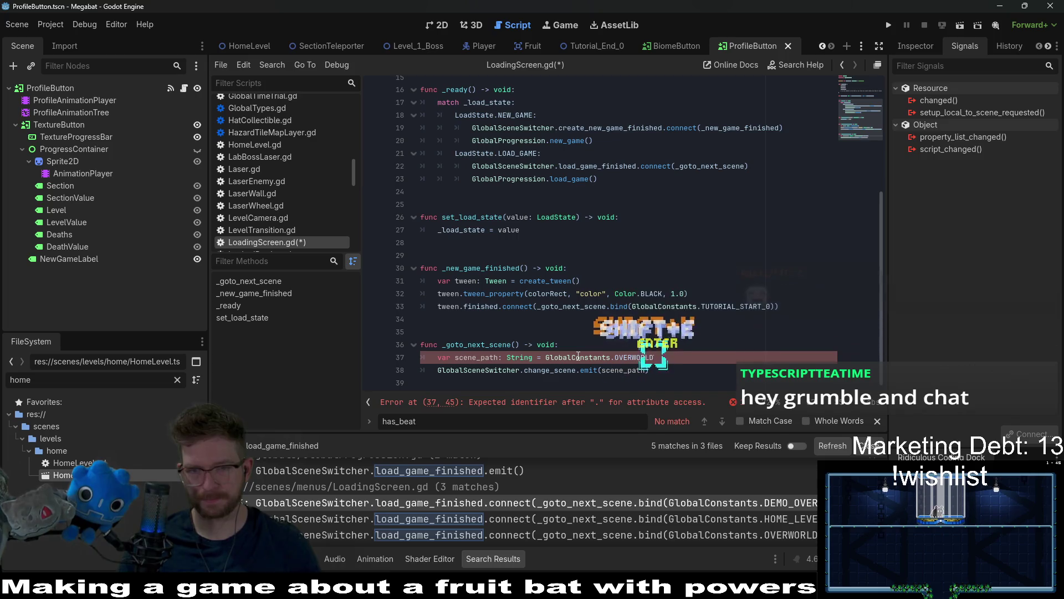
pyautogui.press('Return')
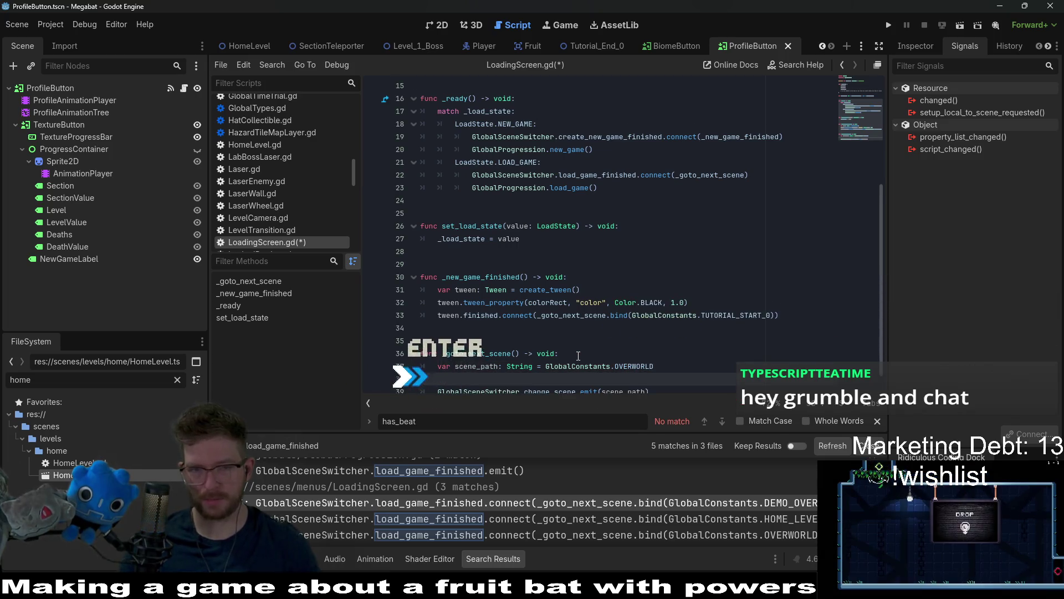
# Step: Add 'if OS.has_feature("demo"): scene_path = GlobalConstants.DEMO_OVERWORLD'
pyautogui.write('if ')
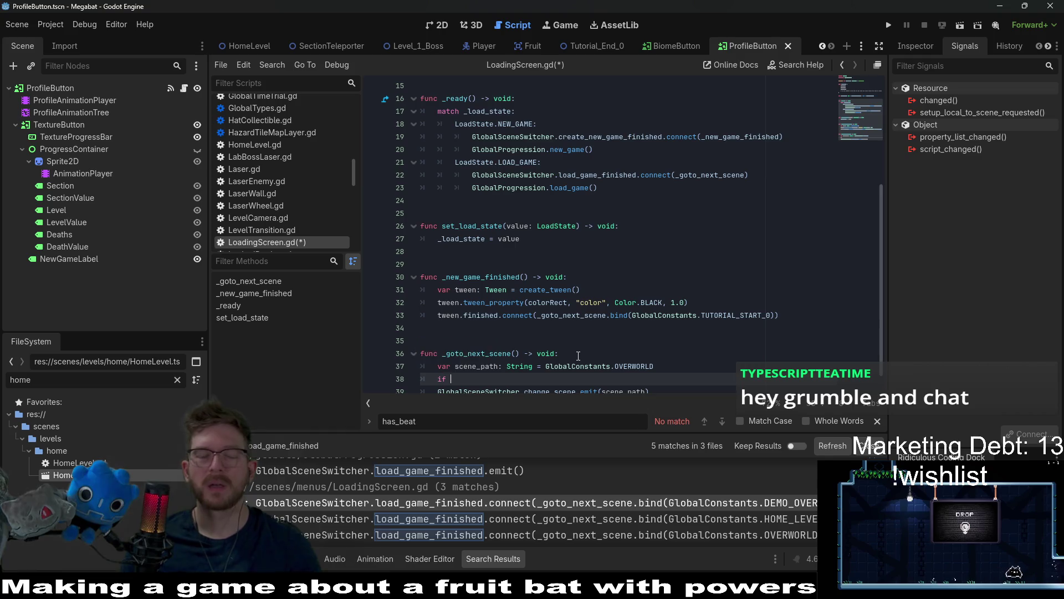
pyautogui.write('feat')
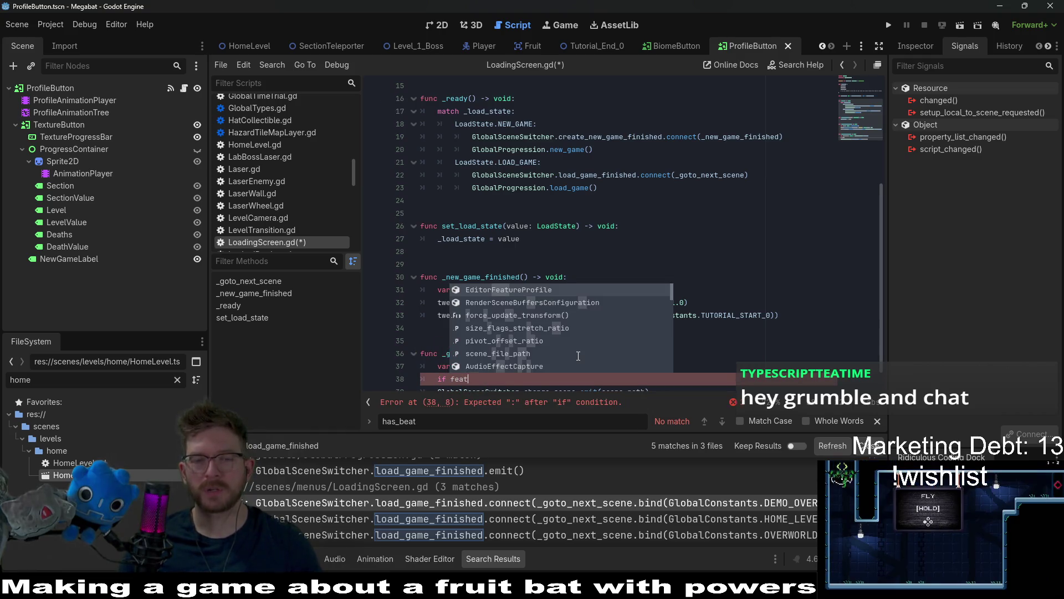
pyautogui.press('BackSpace')
pyautogui.press('BackSpace')
pyautogui.press('BackSpace')
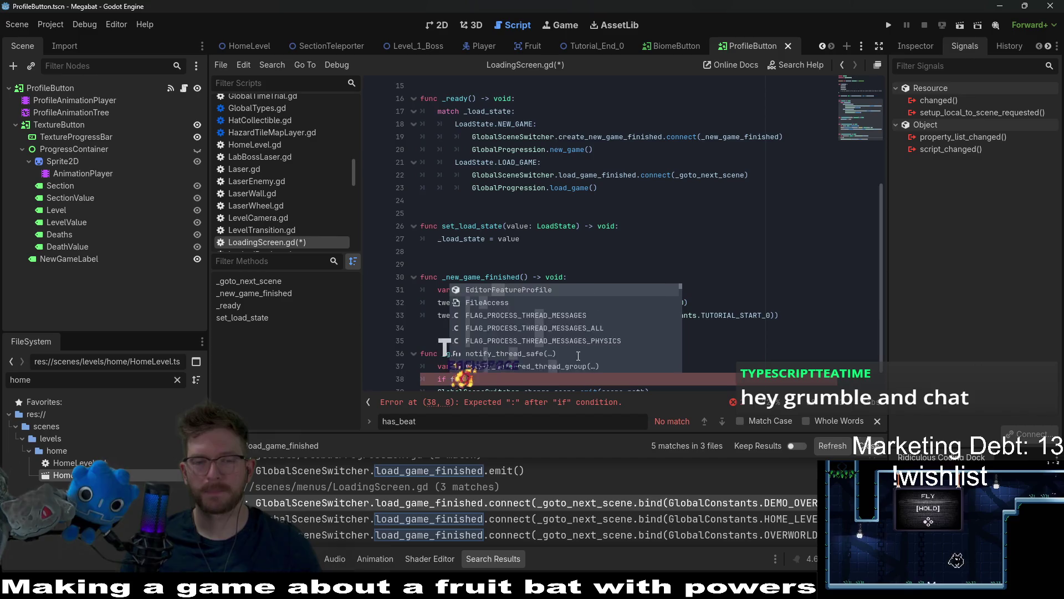
pyautogui.write('OS')
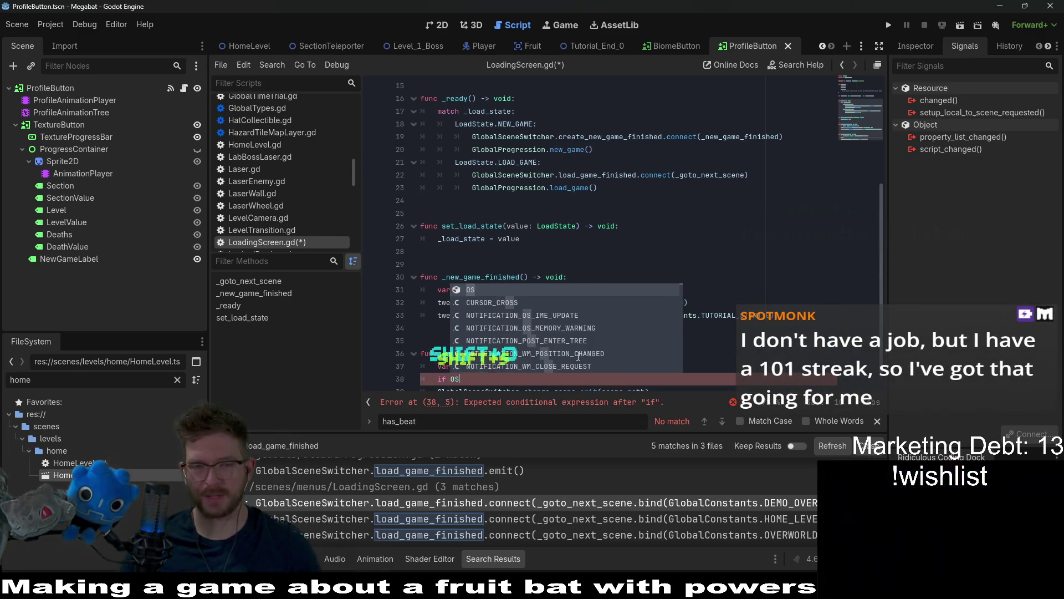
pyautogui.write('.has_f')
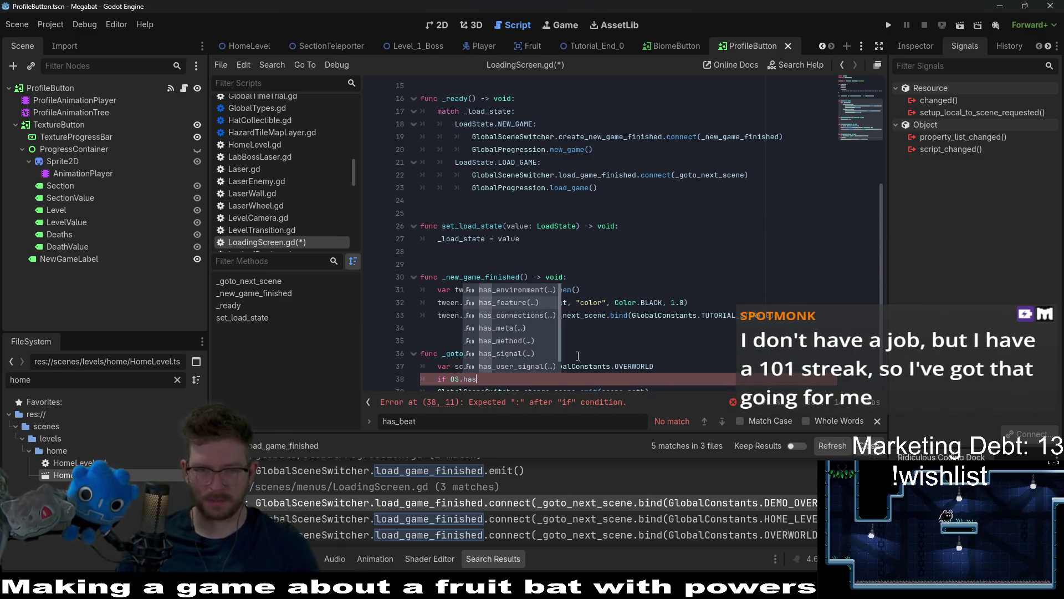
pyautogui.press('Return')
pyautogui.write('"')
pyautogui.write('demo')
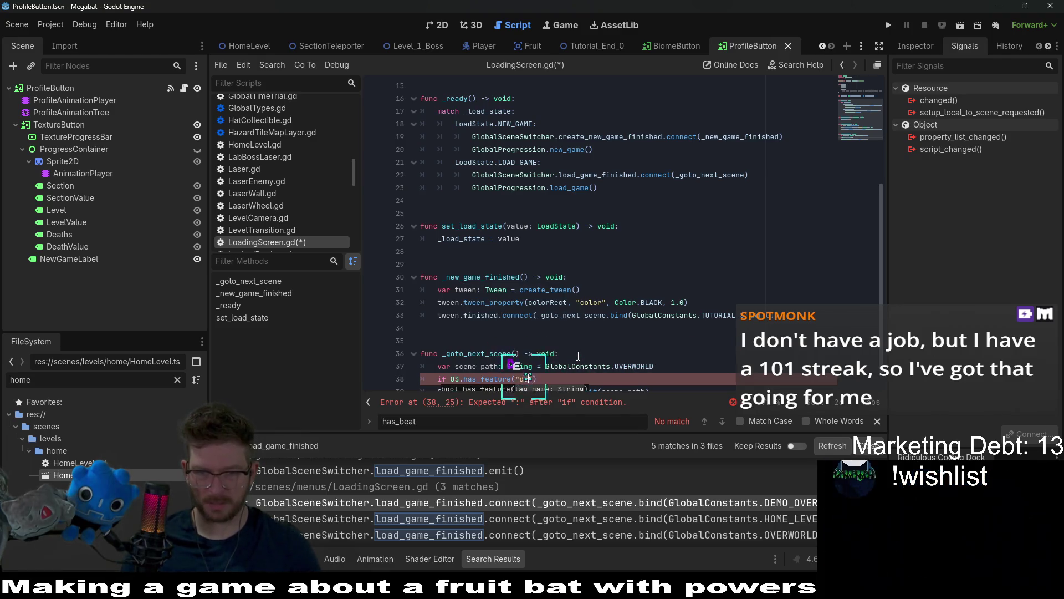
pyautogui.press('End')
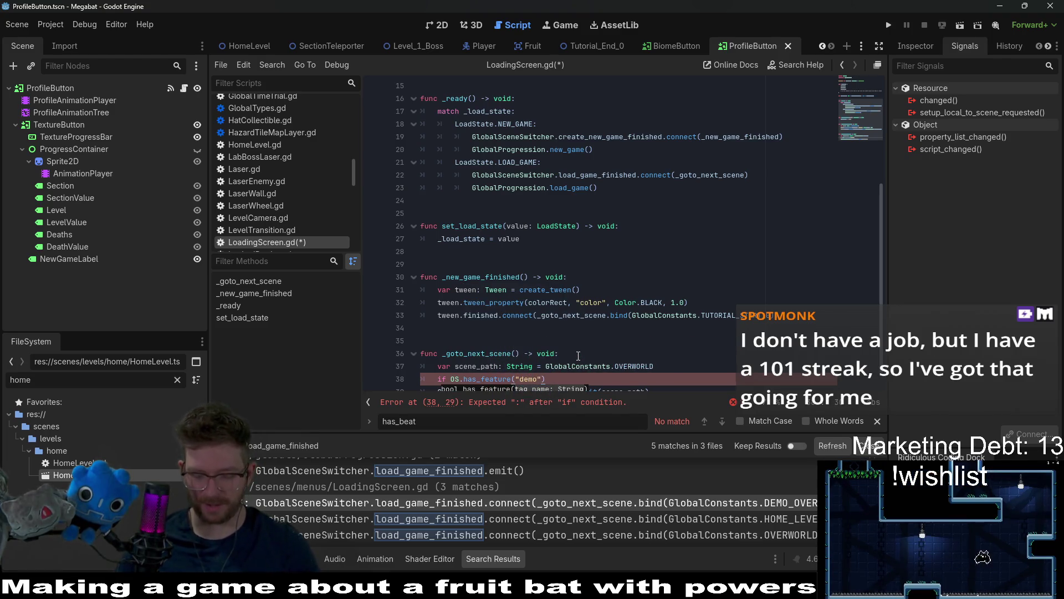
pyautogui.write(':')
pyautogui.press('Return')
pyautogui.write('scen')
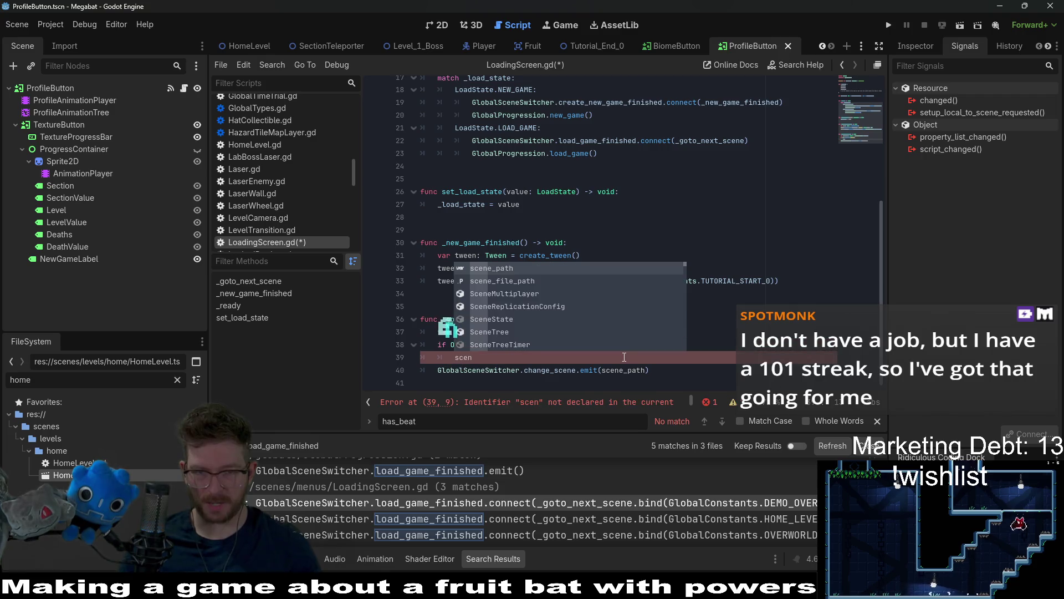
pyautogui.press('Return')
pyautogui.write('= ')
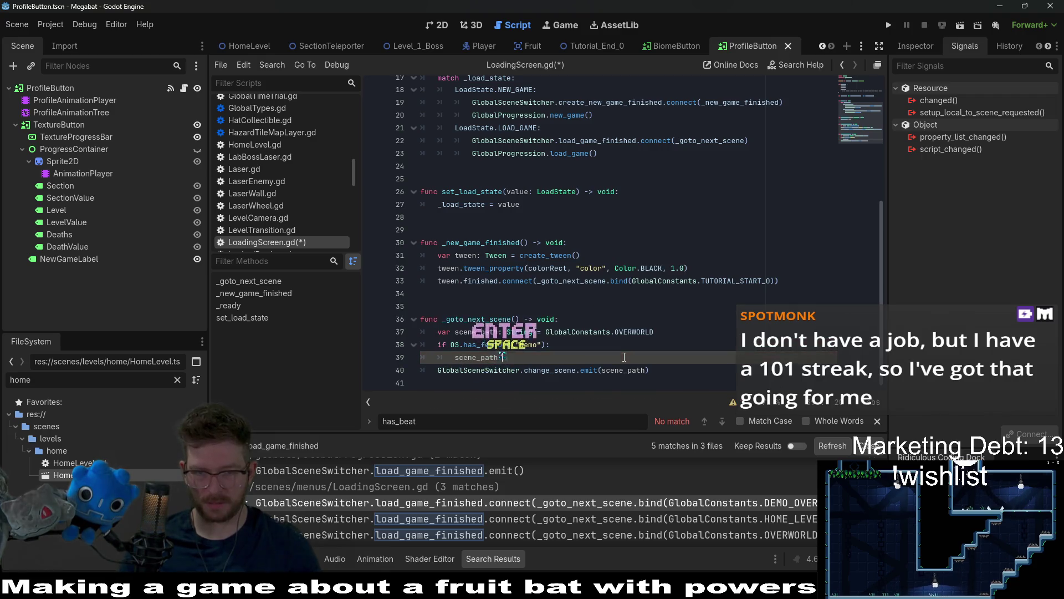
pyautogui.write('Glo')
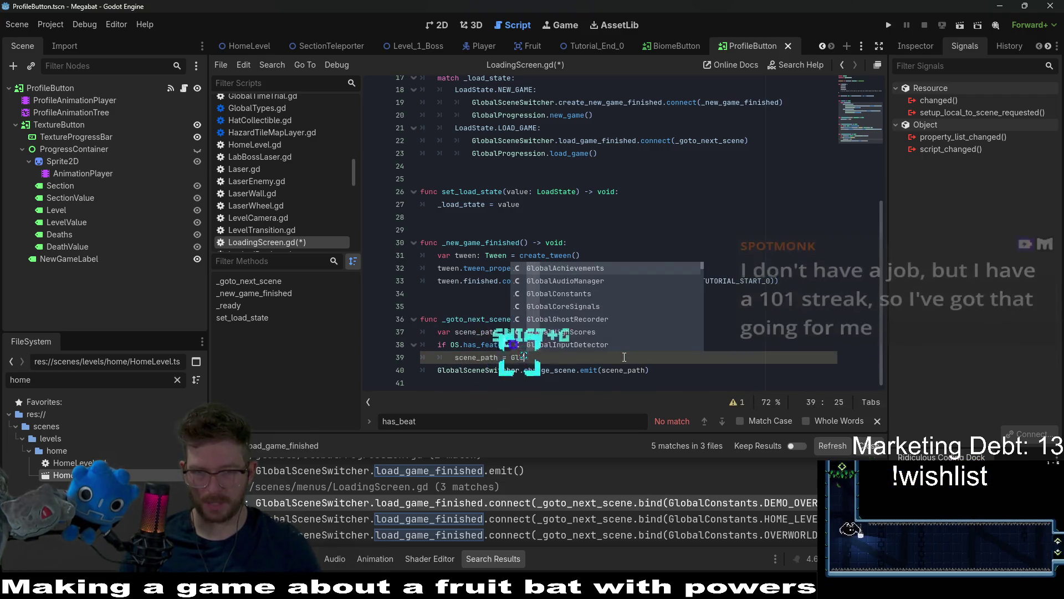
pyautogui.write('balC')
pyautogui.press('Return')
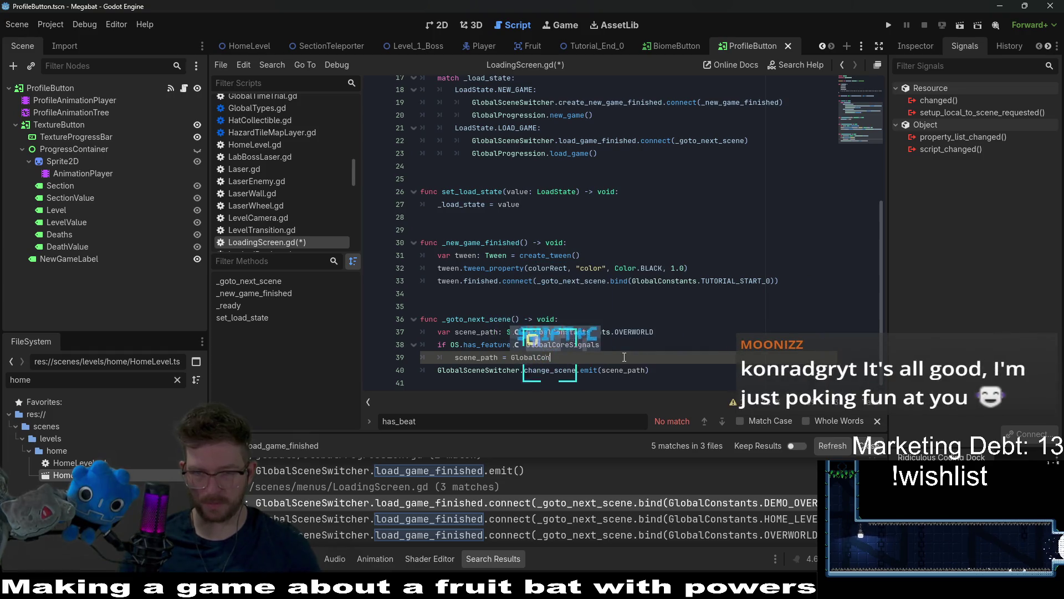
pyautogui.write('stants.')
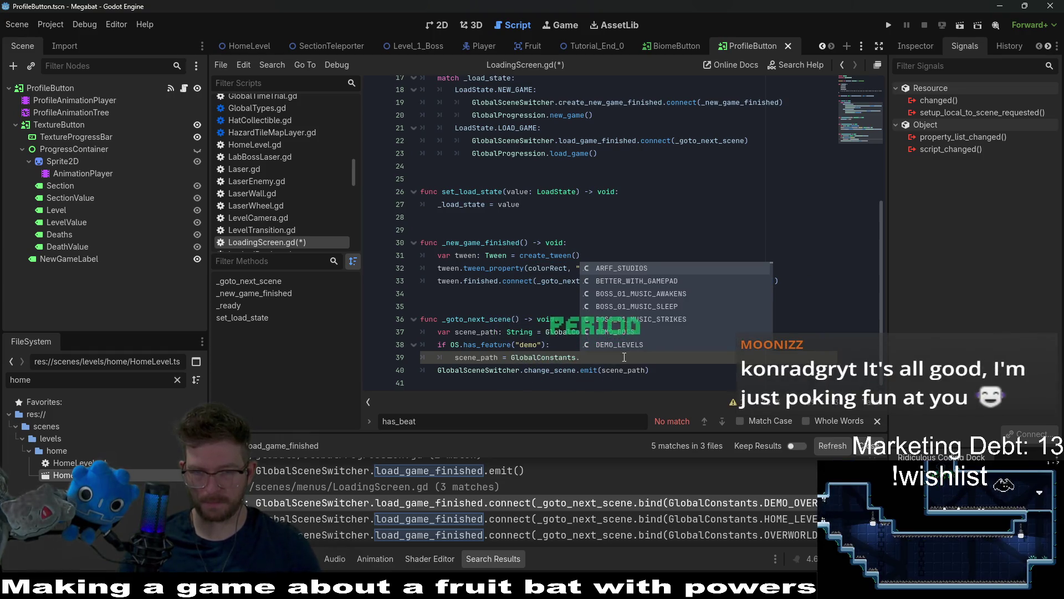
pyautogui.write('DEMO')
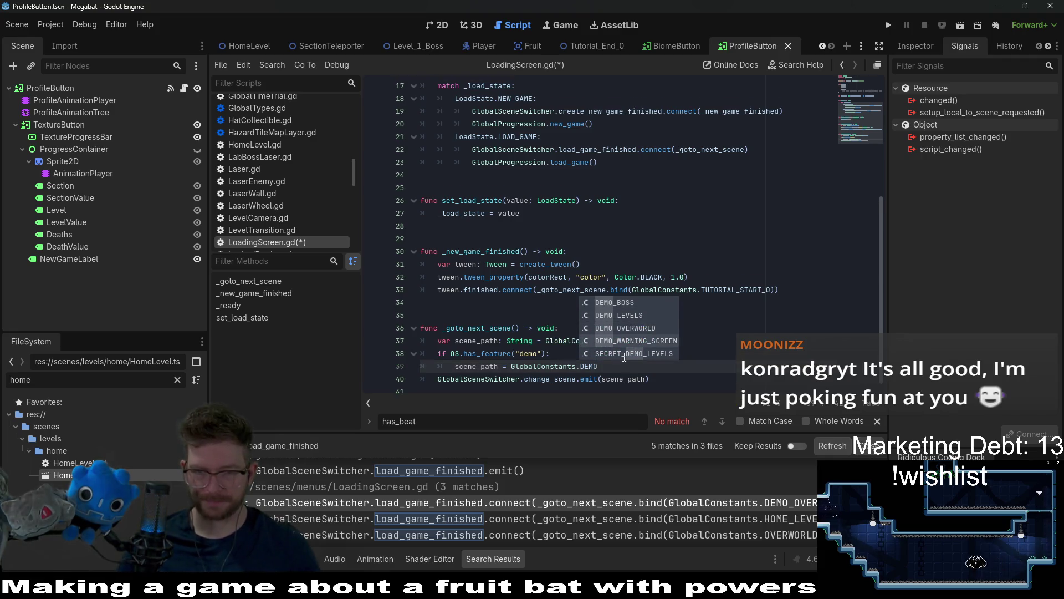
pyautogui.press('Down')
pyautogui.press('Down')
pyautogui.press('Return')
pyautogui.press('Return')
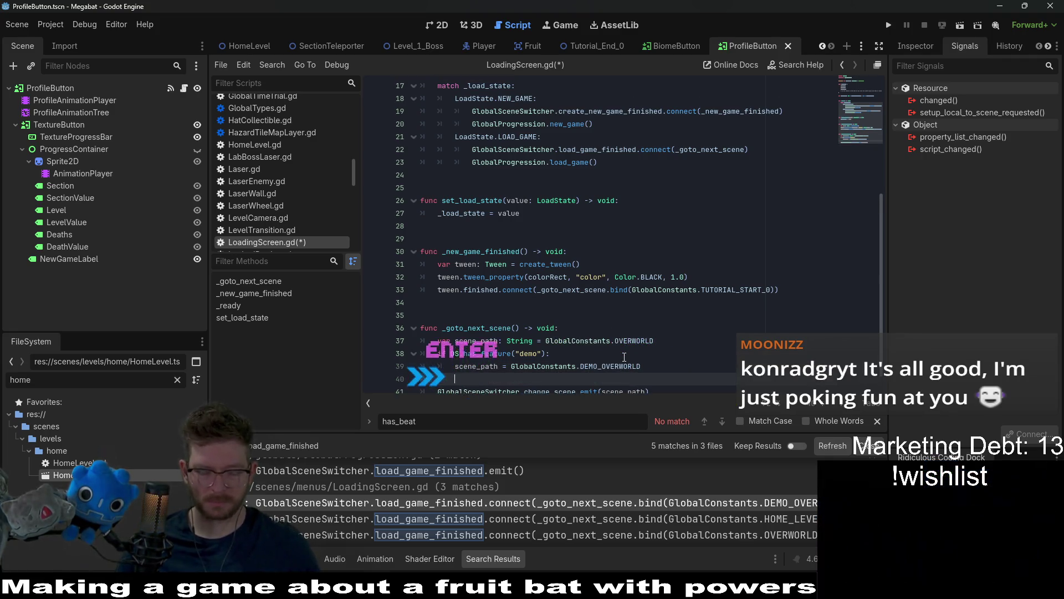
# Step: Undo and redo recent edits to restore the demo check, then outdent line 40
pyautogui.hotkey('ctrl', 'z')
pyautogui.hotkey('ctrl', 'z')
pyautogui.hotkey('ctrl', 'z')
pyautogui.hotkey('ctrl', 'z')
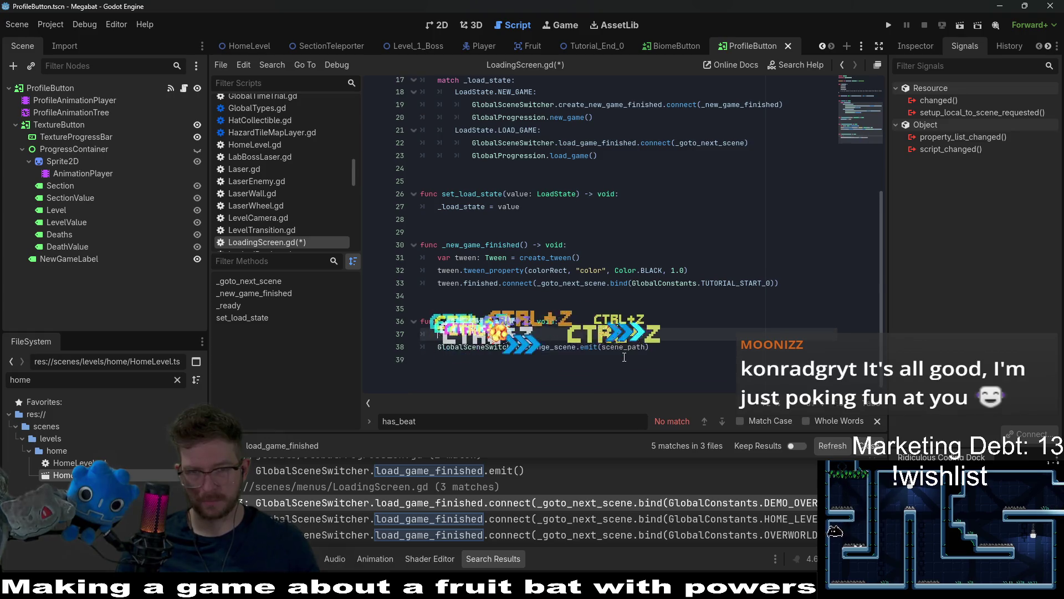
pyautogui.hotkey('ctrl', 'z')
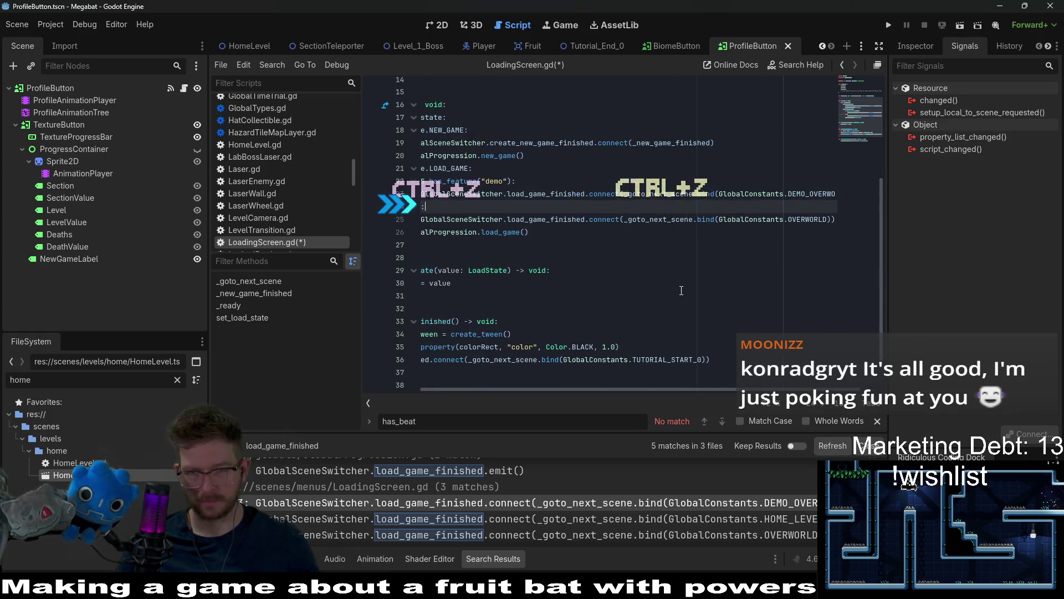
pyautogui.hotkey('ctrl', 'shift', 'z')
pyautogui.hotkey('ctrl', 'shift', 'z')
pyautogui.hotkey('ctrl', 'shift', 'z')
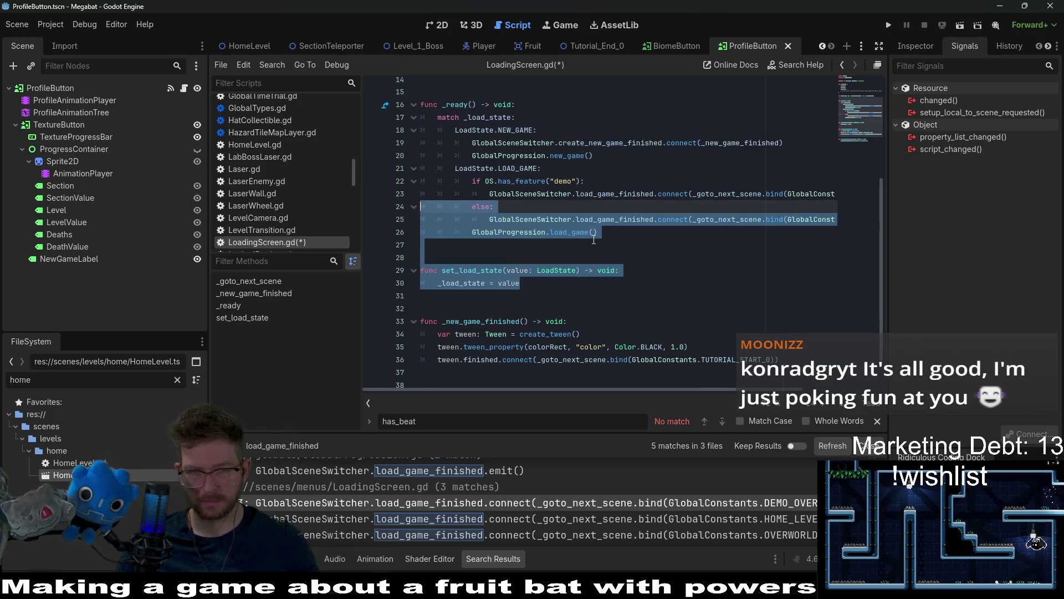
pyautogui.hotkey('ctrl', 'shift', 'z')
pyautogui.hotkey('ctrl', 'shift', 'z')
pyautogui.hotkey('ctrl', 'shift', 'z')
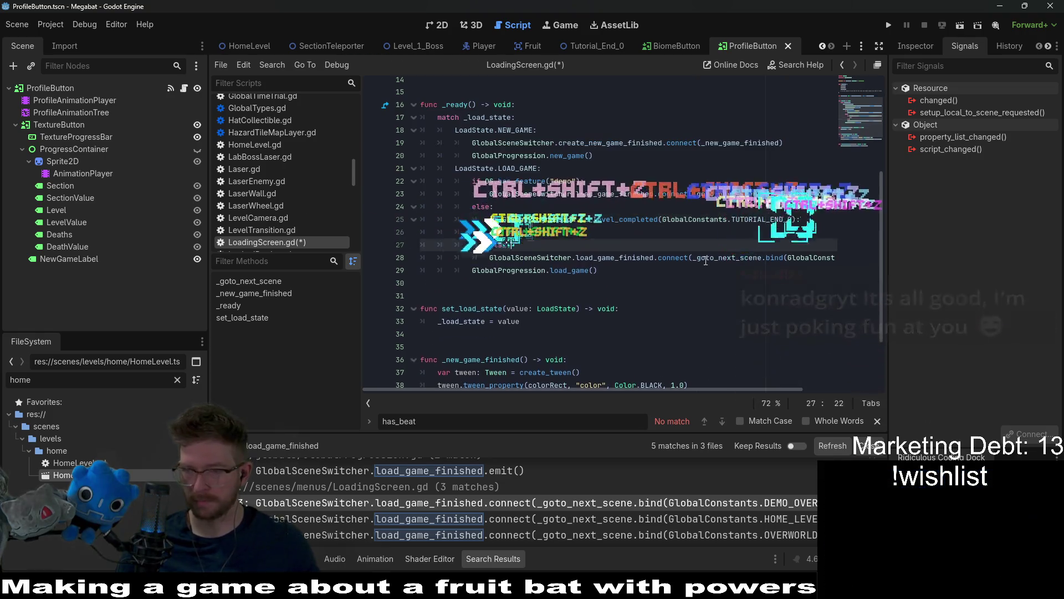
pyautogui.hotkey('ctrl', 'shift', 'z')
pyautogui.hotkey('ctrl', 'shift', 'z')
pyautogui.hotkey('ctrl', 'shift', 'z')
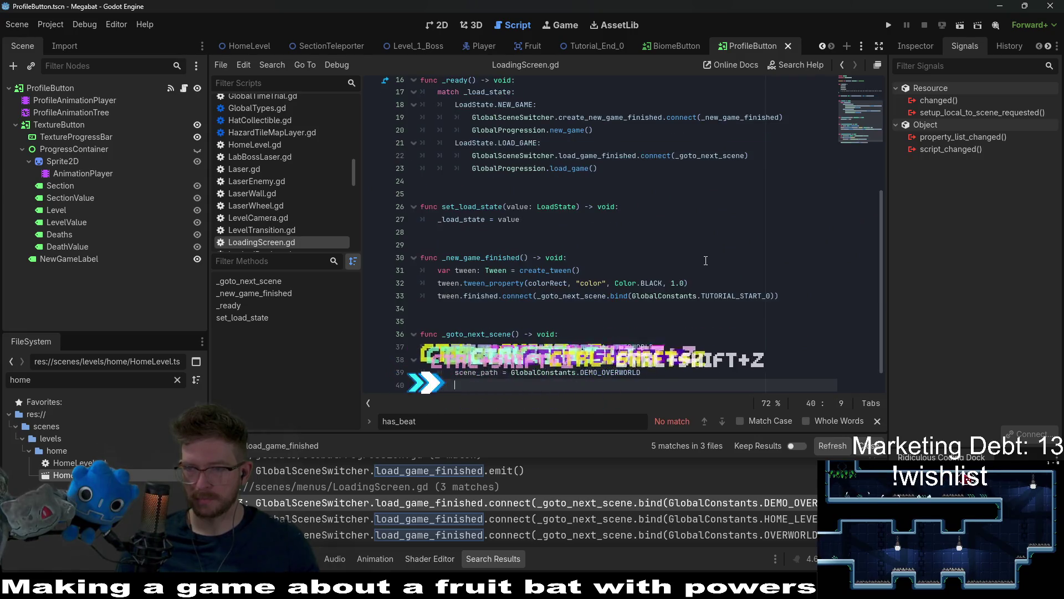
pyautogui.scroll(-1, 554, 338)
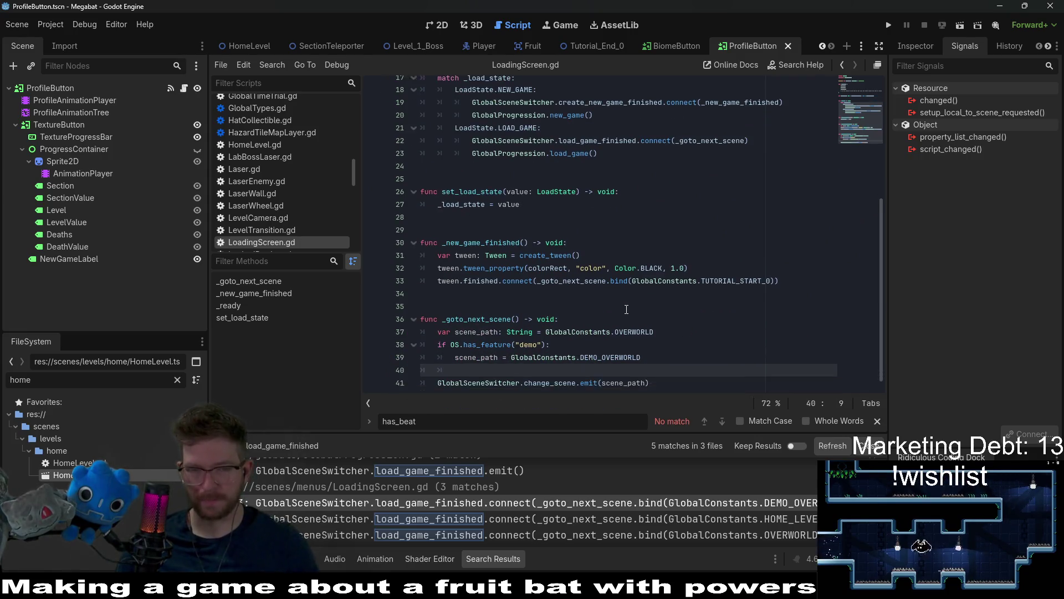
pyautogui.press('BackSpace')
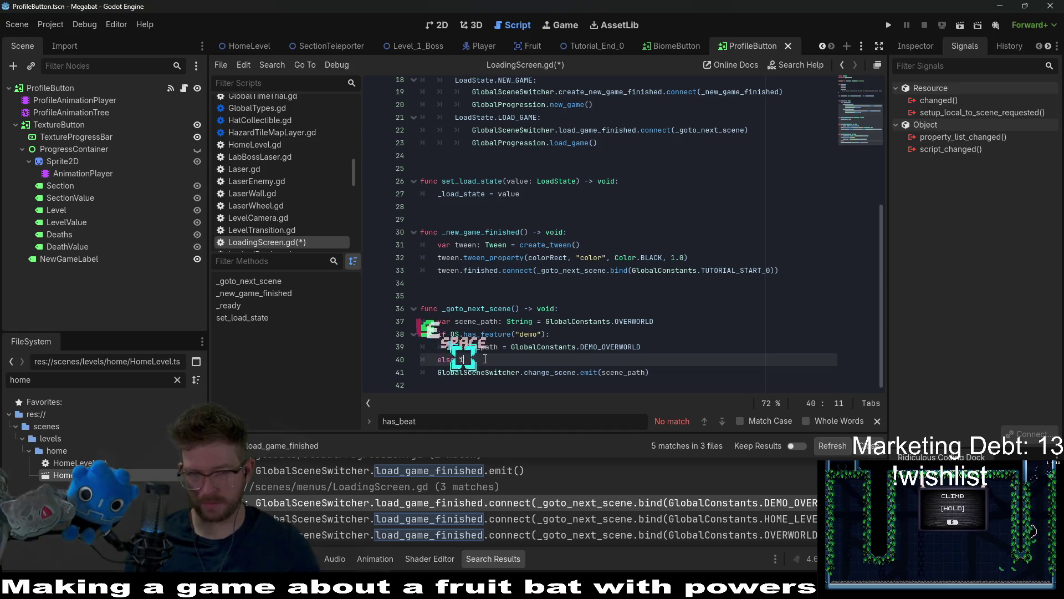
# Step: Start an elif condition beginning with GlobalProgression after the demo check
pyautogui.press('BackSpace')
pyautogui.press('BackSpace')
pyautogui.write('if')
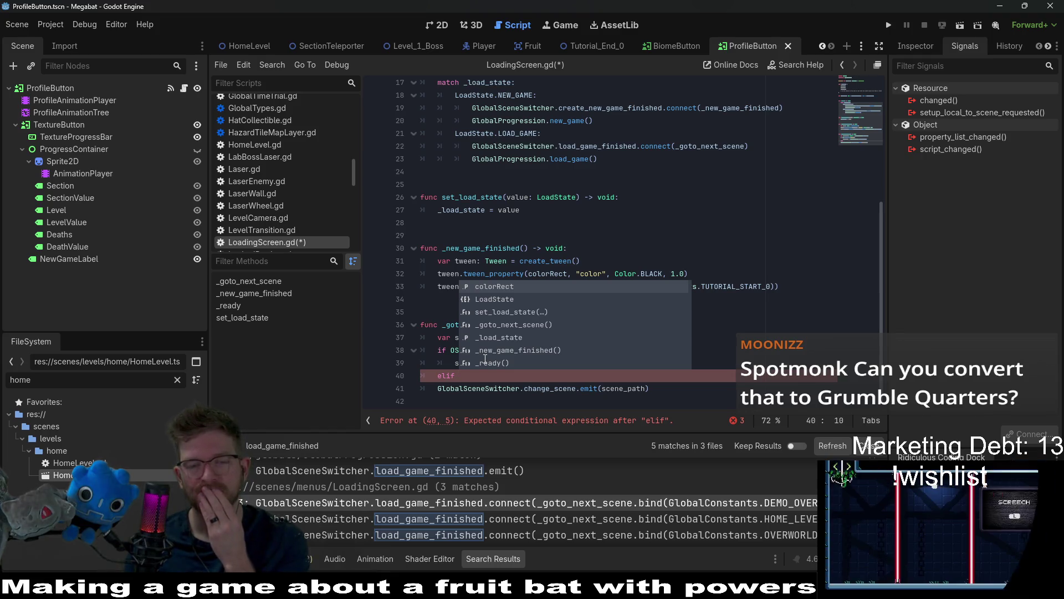
pyautogui.write('has')
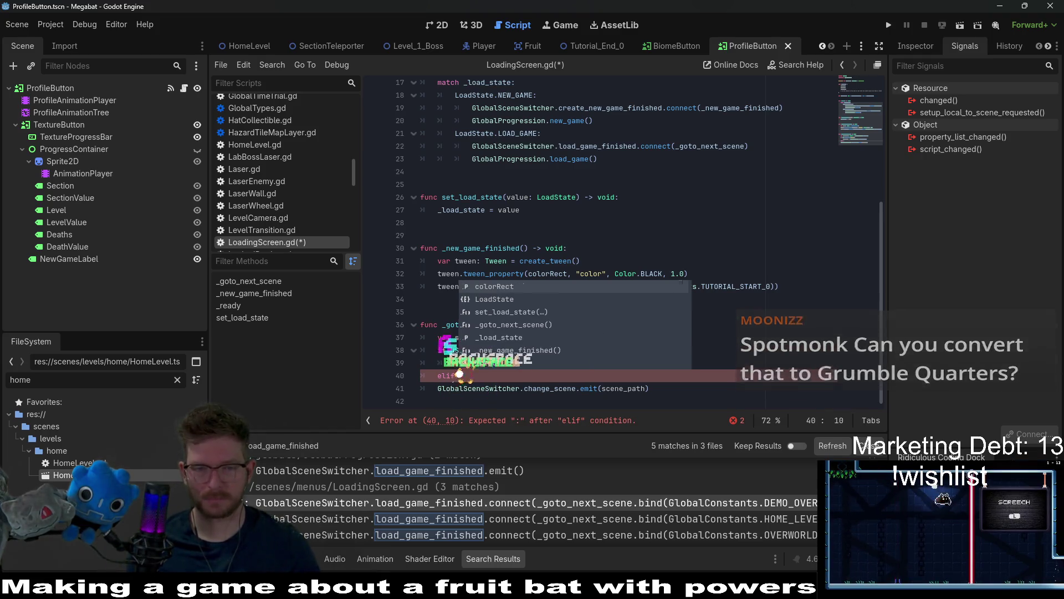
pyautogui.press('BackSpace')
pyautogui.press('BackSpace')
pyautogui.press('BackSpace')
pyautogui.write('GlobalP')
pyautogui.press('Down')
pyautogui.press('Return')
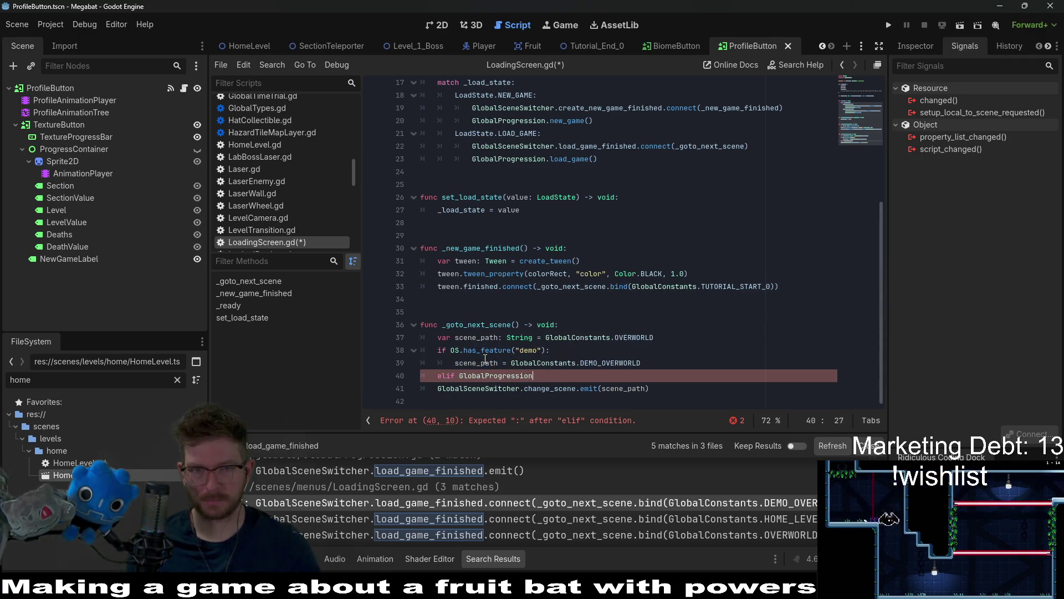
# Step: Undo to review the older HOME_LEVEL load-game code, then redo back to the elif version
pyautogui.hotkey('ctrl', 'z')
pyautogui.hotkey('ctrl', 'z')
pyautogui.hotkey('ctrl', 'z')
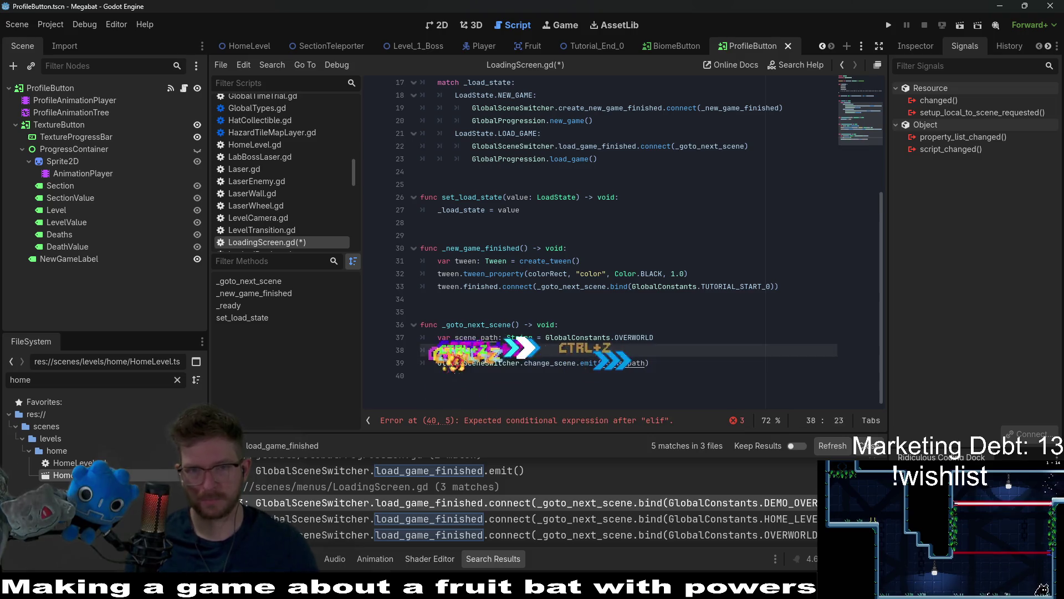
pyautogui.hotkey('ctrl', 'z')
pyautogui.hotkey('ctrl', 'z')
pyautogui.hotkey('ctrl', 'z')
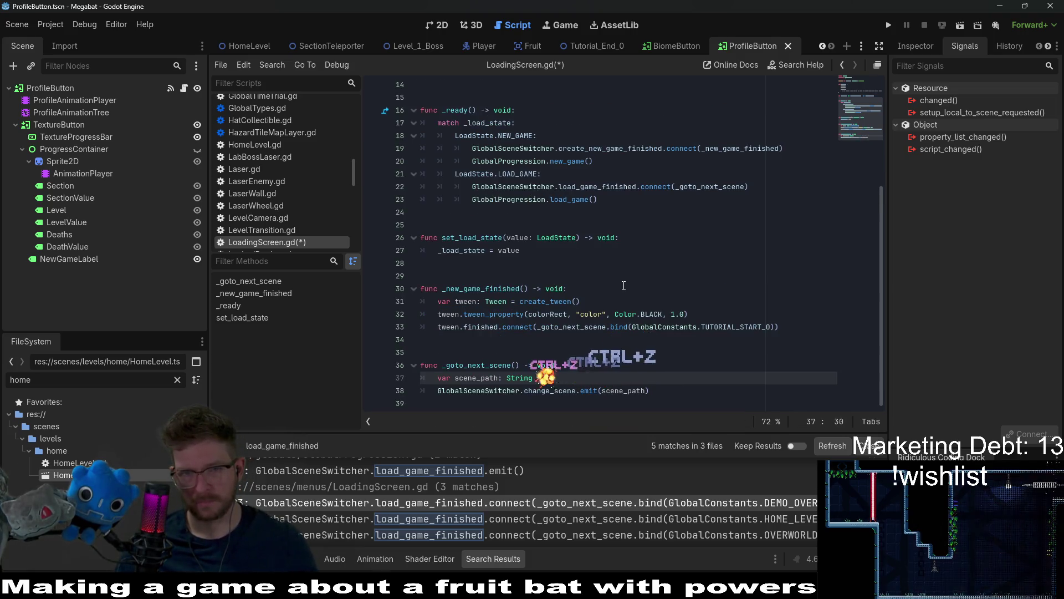
pyautogui.hotkey('ctrl', 'z')
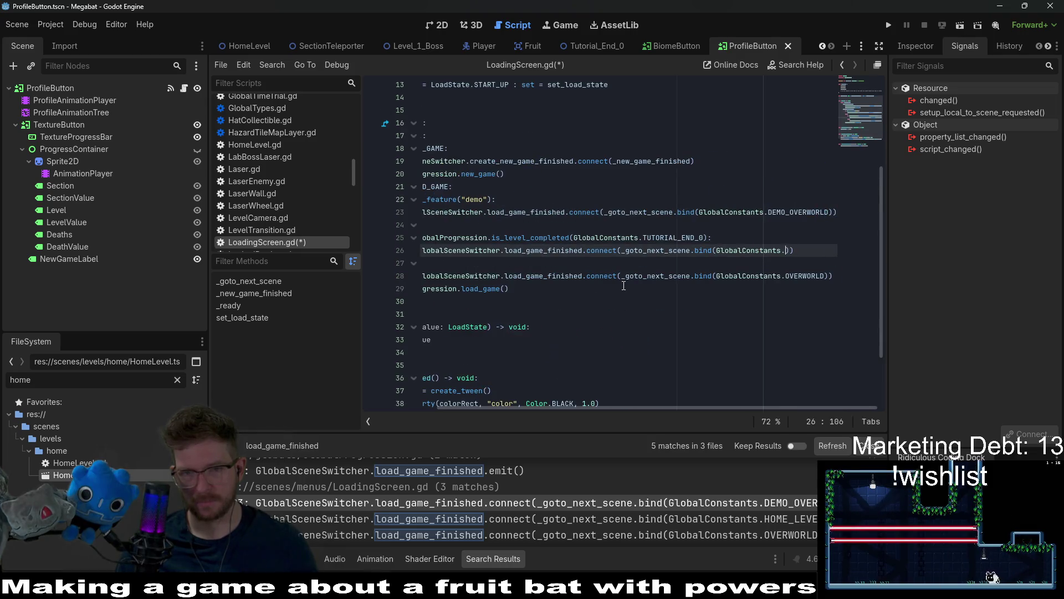
pyautogui.hotkey('ctrl', 'shift', 'z')
pyautogui.hotkey('ctrl', 'shift', 'z')
pyautogui.hotkey('ctrl', 'shift', 'z')
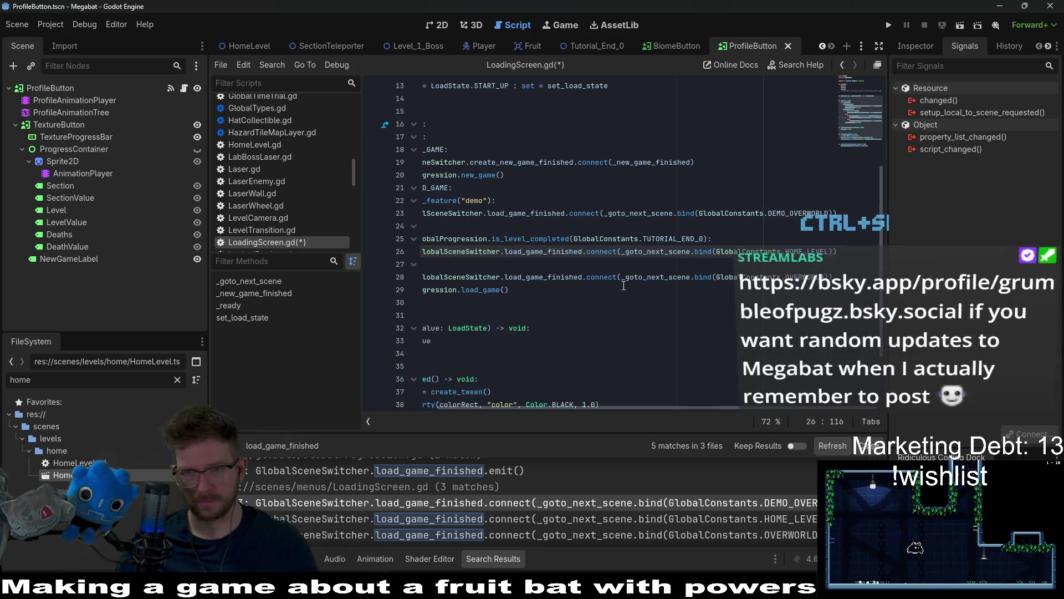
pyautogui.moveTo(710, 238); pyautogui.dragTo(502, 241)
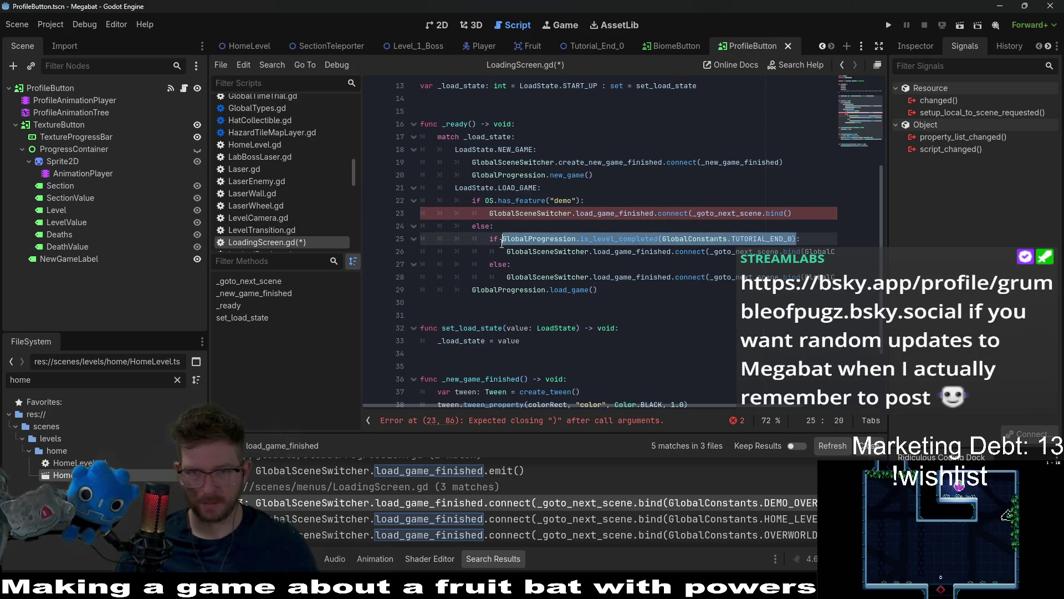
pyautogui.hotkey('ctrl', 'shift', 'z')
pyautogui.hotkey('ctrl', 'shift', 'z')
pyautogui.hotkey('ctrl', 'shift', 'z')
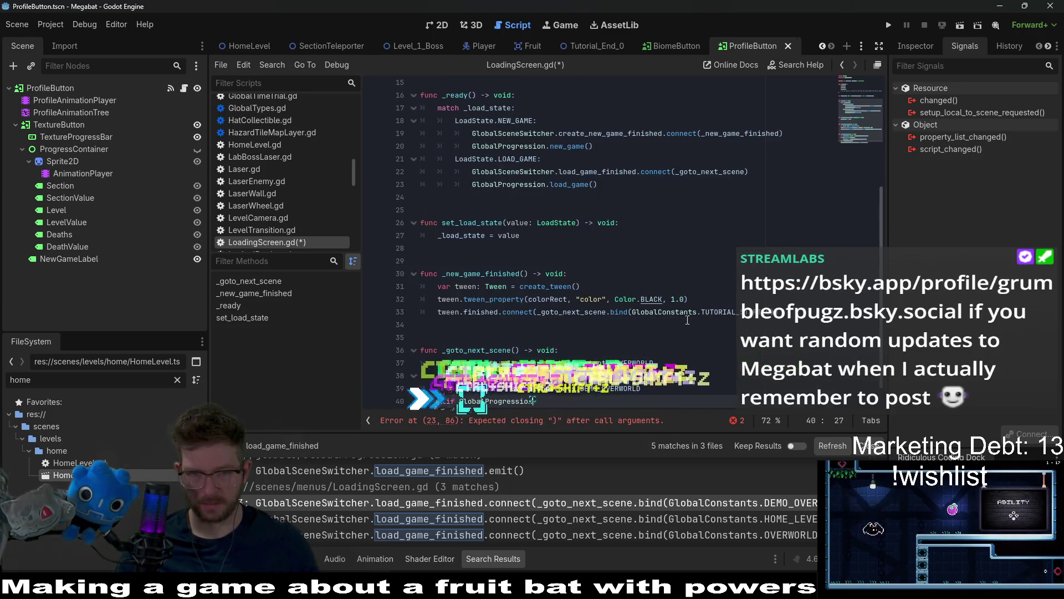
pyautogui.hotkey('ctrl', 'shift', 'z')
pyautogui.hotkey('ctrl', 'shift', 'z')
pyautogui.hotkey('ctrl', 'shift', 'z')
pyautogui.hotkey('ctrl', 'shift', 'z')
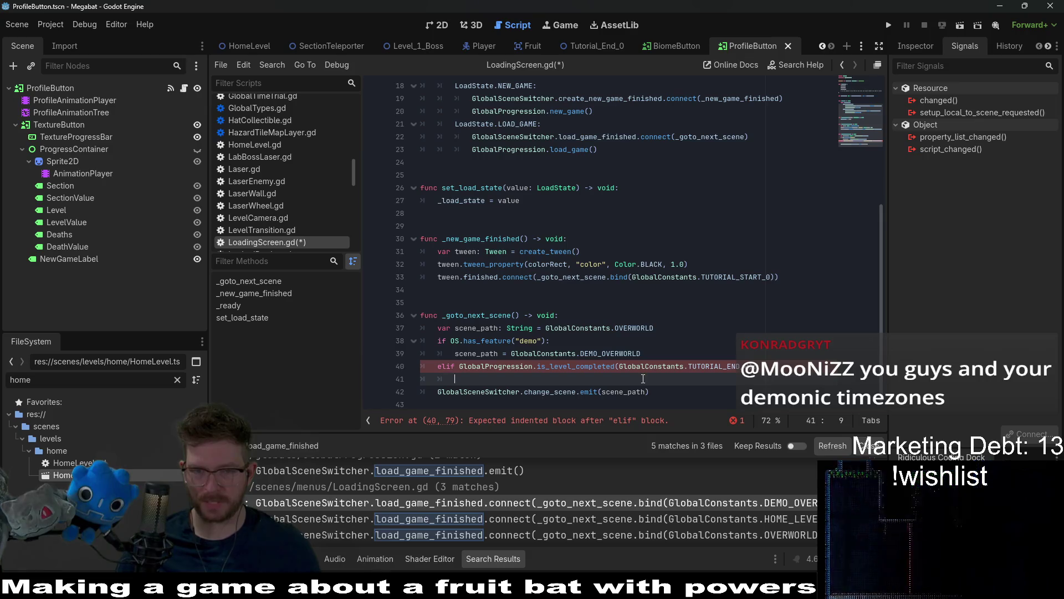
# Step: Turn the elif into a nested tutorial-completion if inside a new 'else:' branch
pyautogui.click(447, 368)
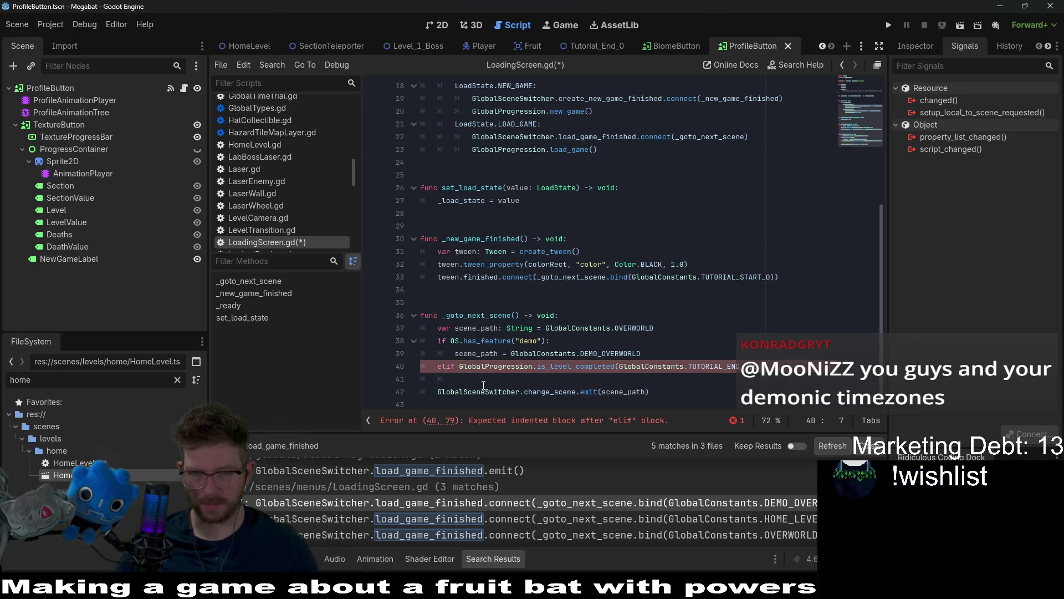
pyautogui.press('BackSpace')
pyautogui.press('BackSpace')
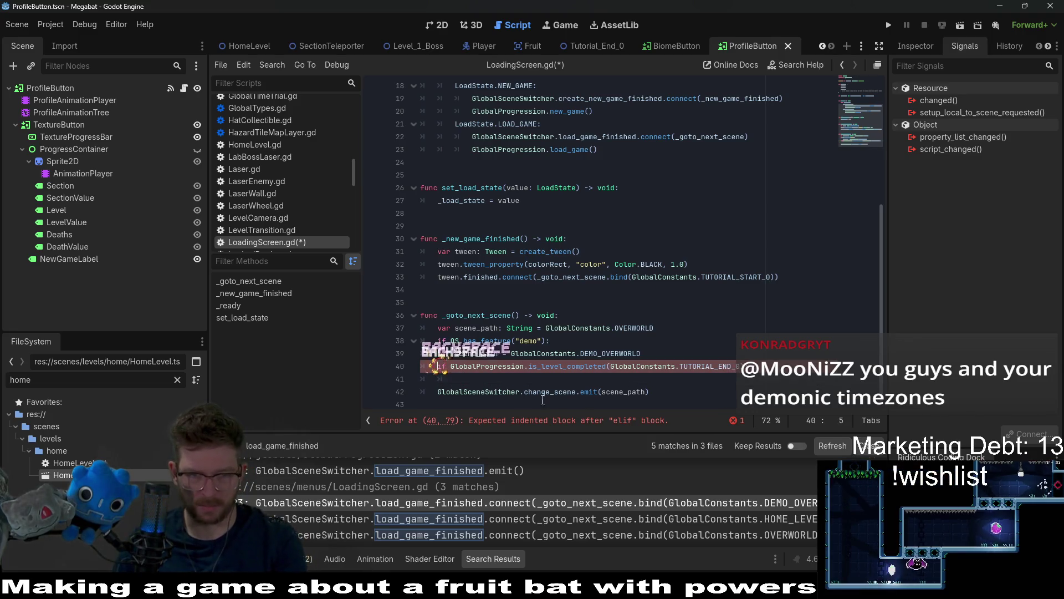
pyautogui.hotkey('shift', 'Down')
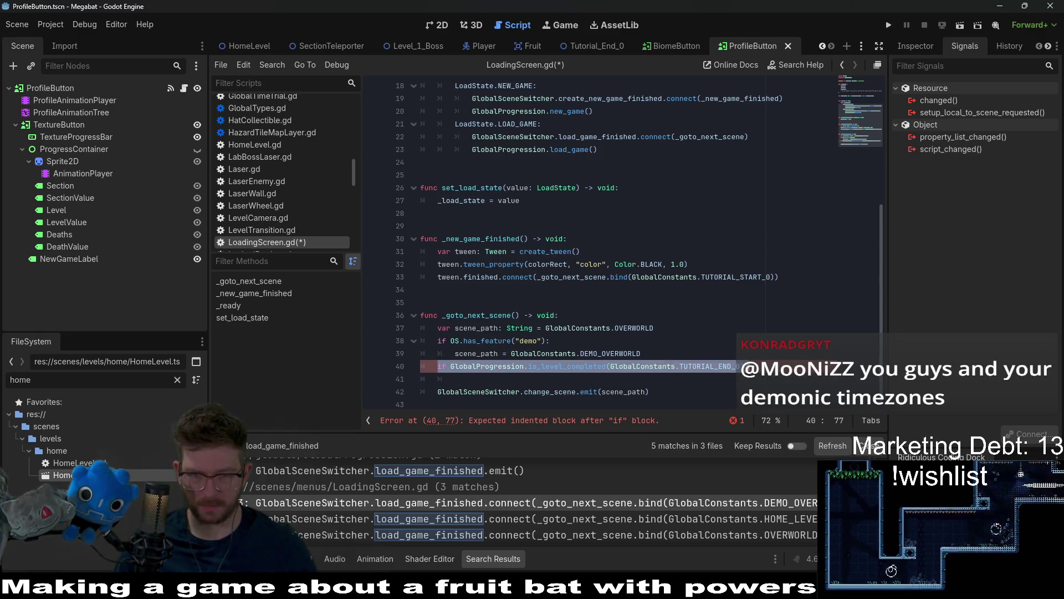
pyautogui.hotkey('ctrl', 'x')
pyautogui.write('else:')
pyautogui.press('Return')
pyautogui.hotkey('ctrl', 'v')
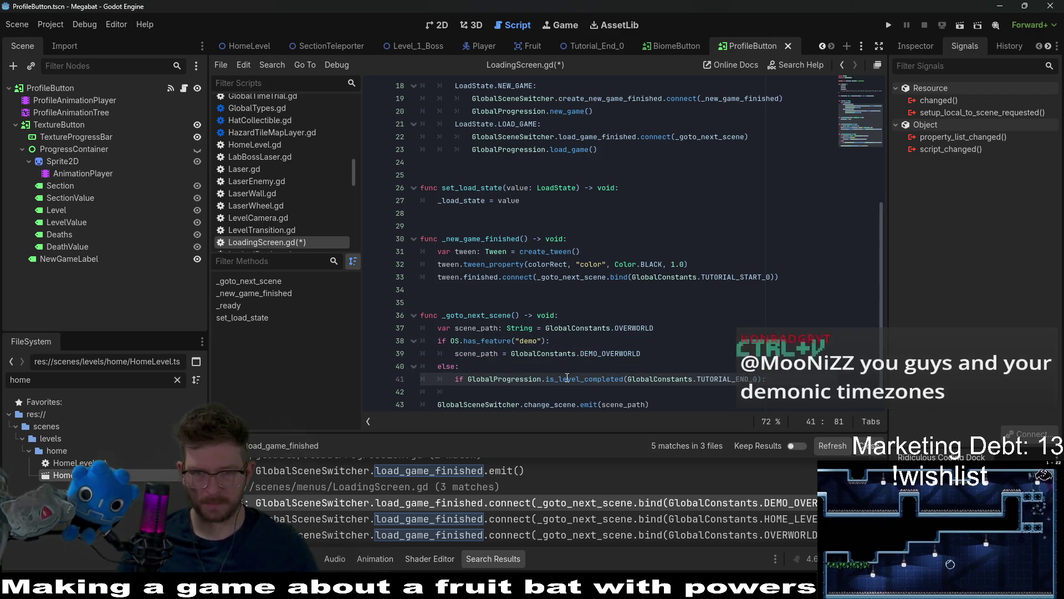
pyautogui.click(510, 378)
pyautogui.write('Glob')
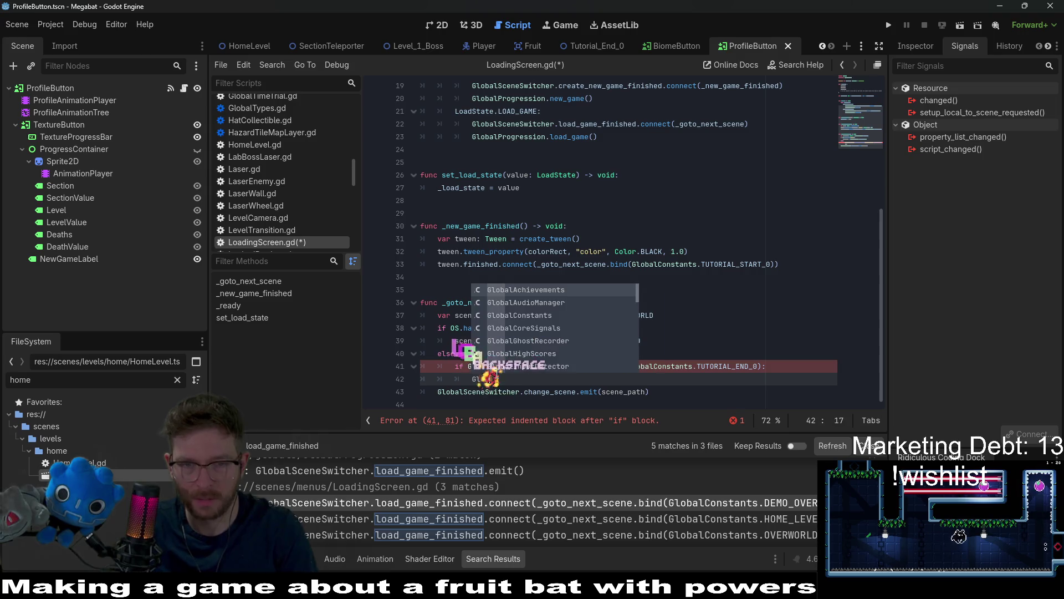
# Step: Begin a 'scene_path =' assignment on the empty line inside the tutorial-completion if
pyautogui.press('BackSpace')
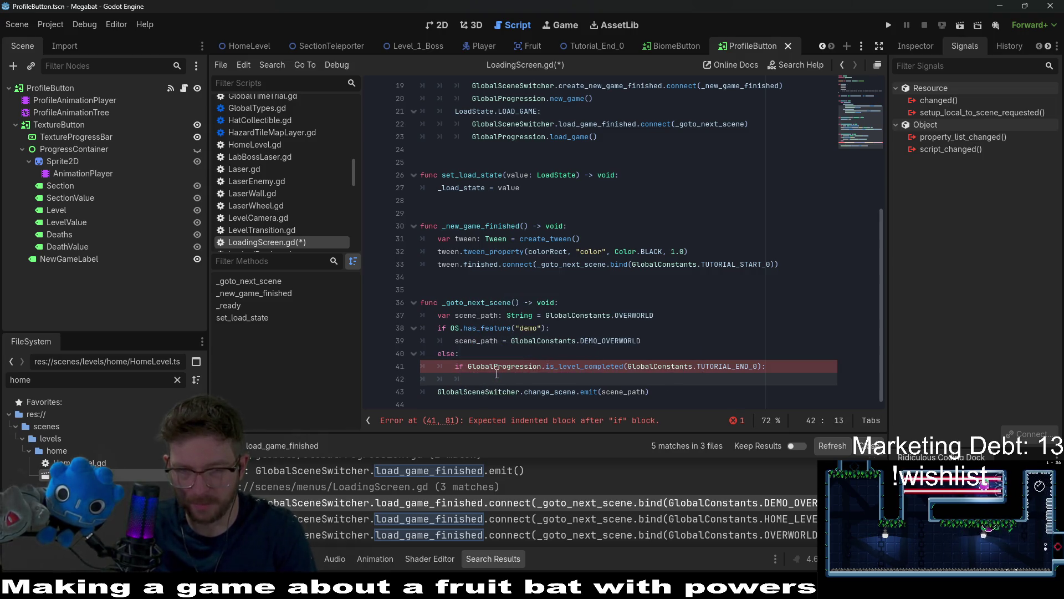
pyautogui.write('scen')
pyautogui.press('Return')
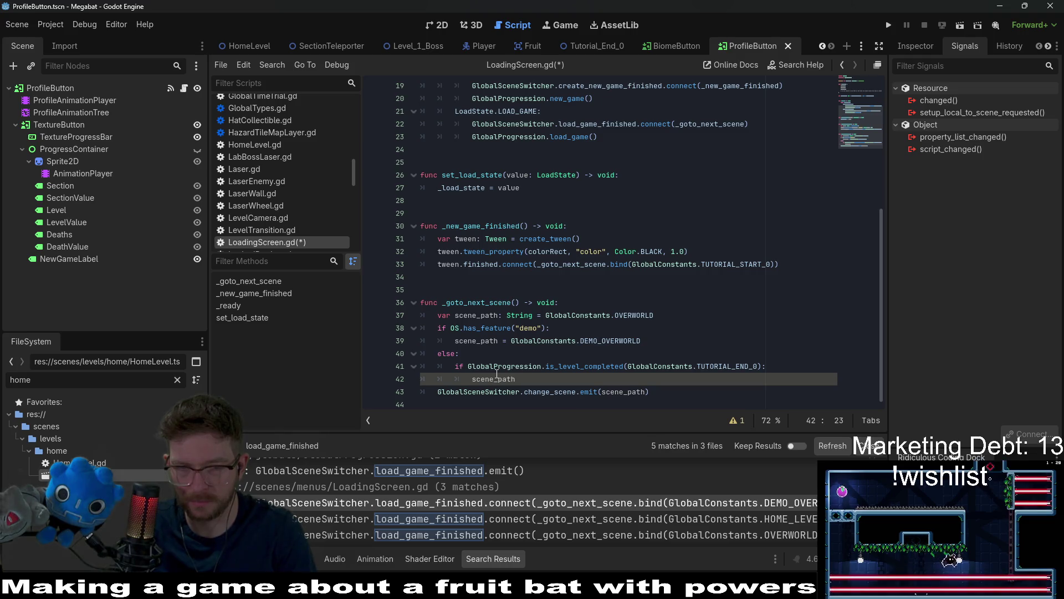
pyautogui.press('BackSpace')
pyautogui.press('BackSpace')
pyautogui.press('BackSpace')
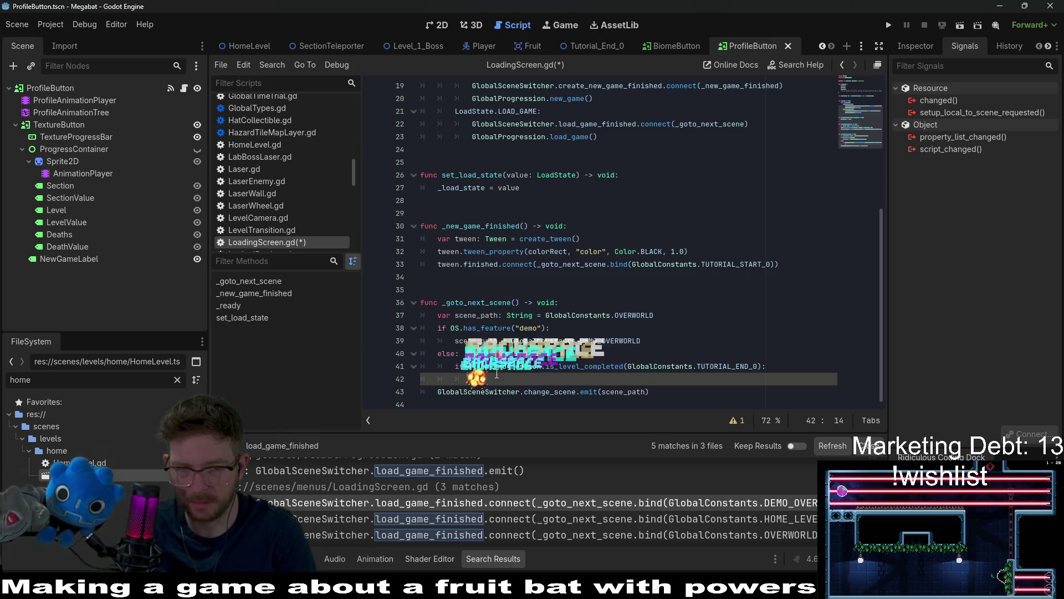
pyautogui.press('Up')
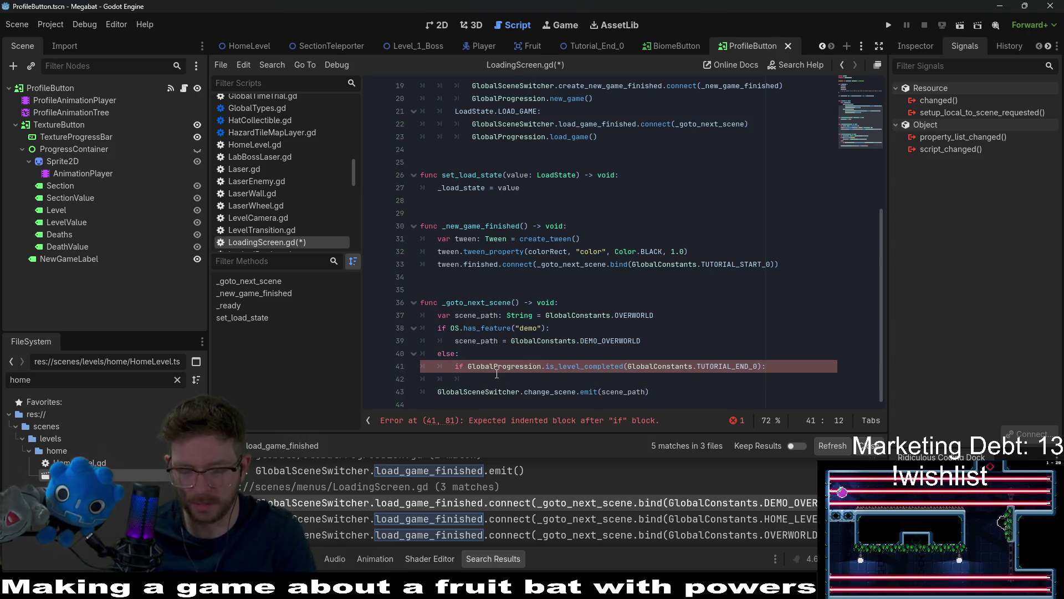
pyautogui.press('Down')
pyautogui.press('Home')
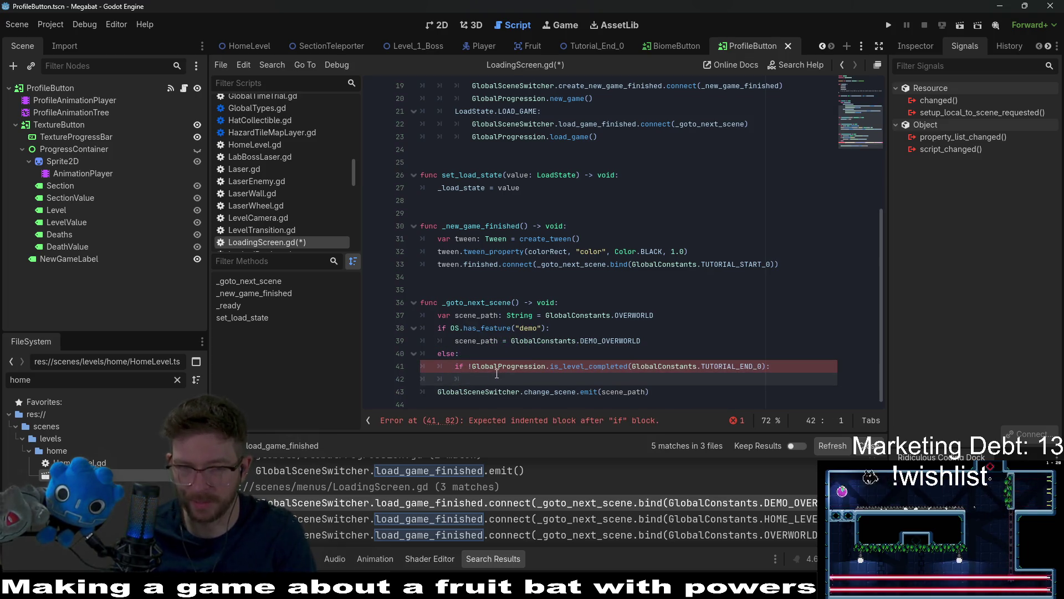
pyautogui.press('BackSpace')
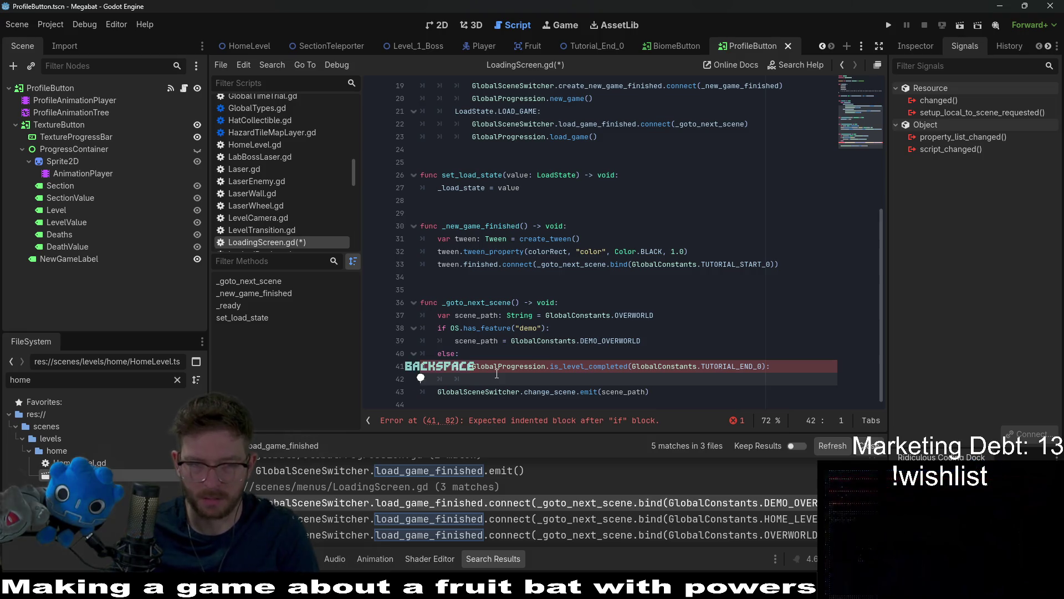
pyautogui.press('Return')
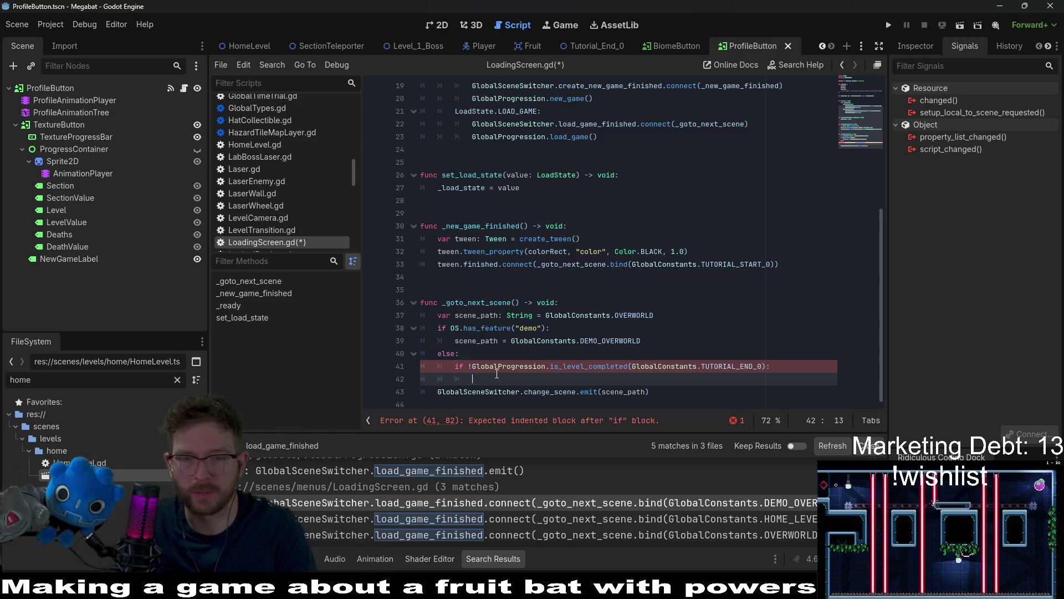
pyautogui.write('scent_')
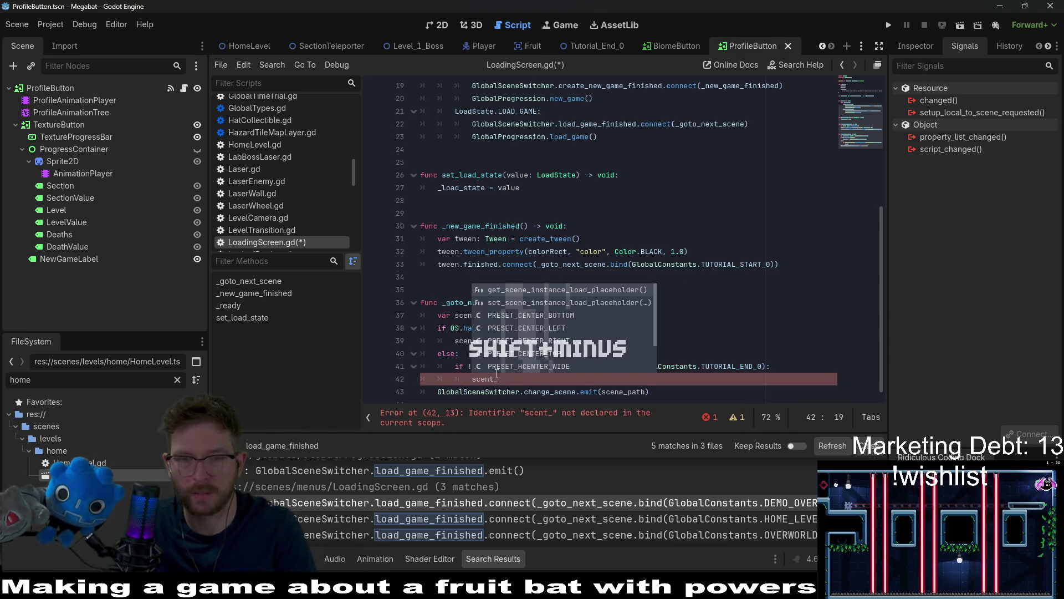
pyautogui.press('BackSpace')
pyautogui.press('BackSpace')
pyautogui.press('Return')
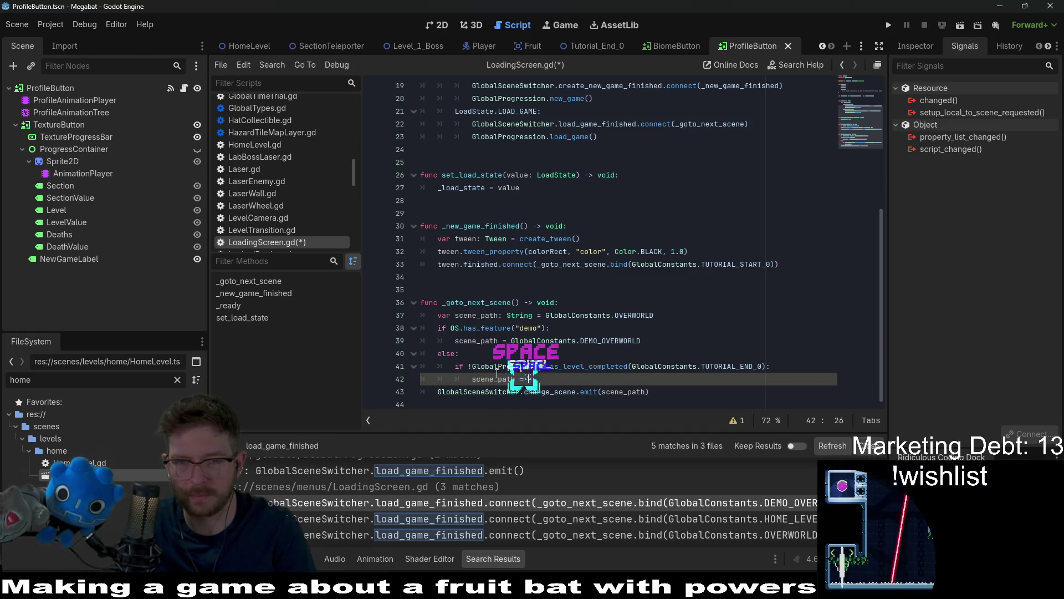
pyautogui.write('=')
pyautogui.press('Escape')
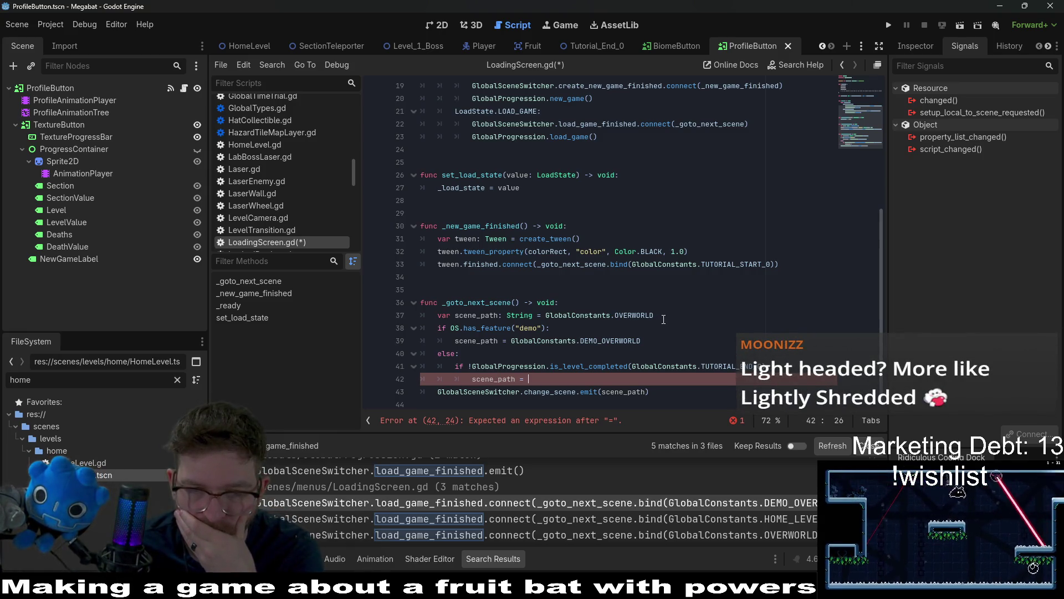
# Step: Remove the condition's negation, finish 'scene_path = GlobalConstants.HOME_LEVEL', and save LoadingScreen.gd
pyautogui.click(470, 369)
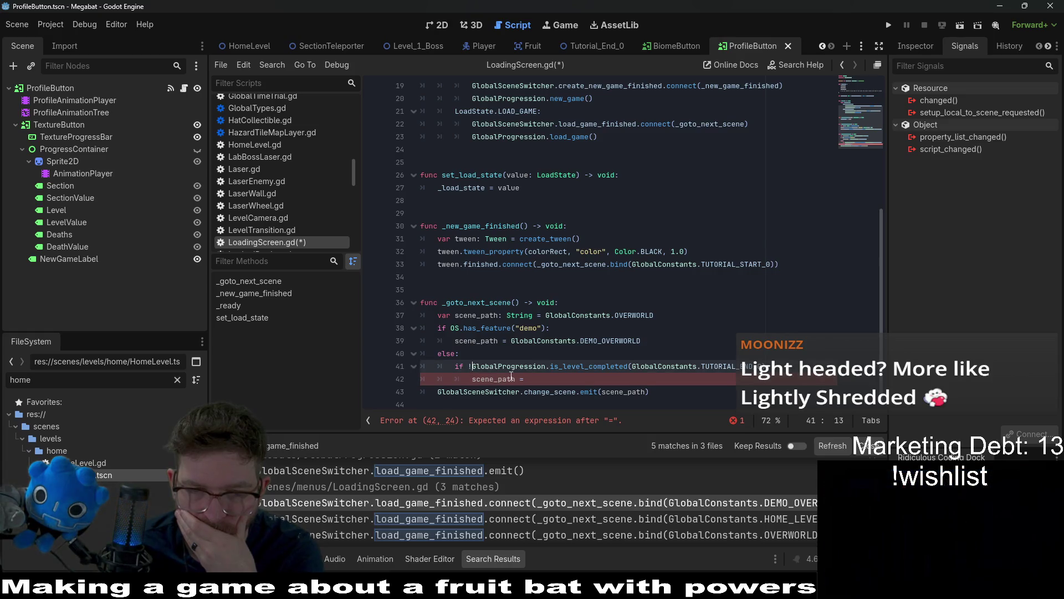
pyautogui.press('BackSpace')
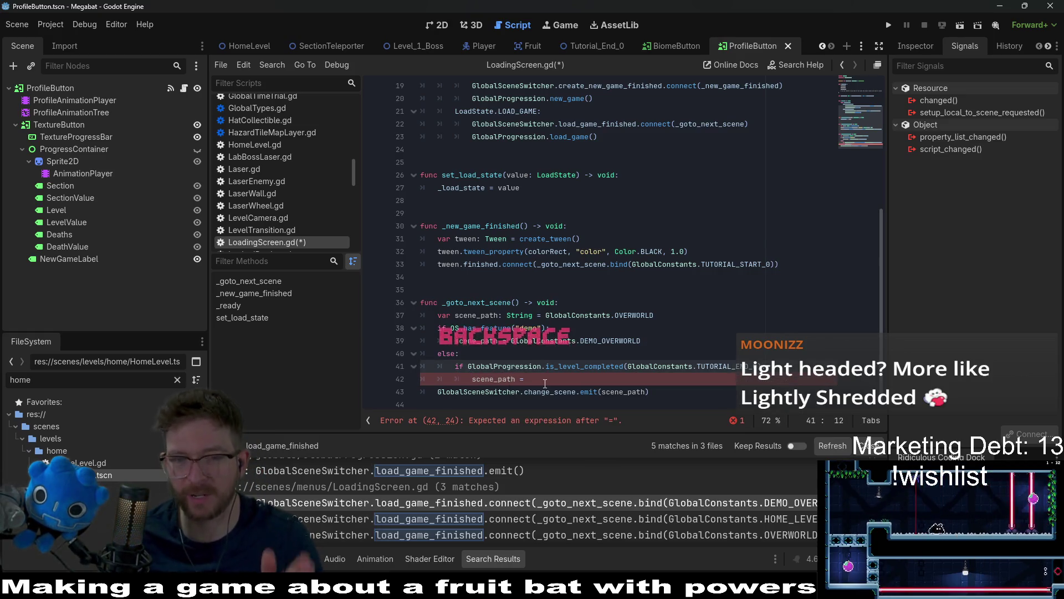
pyautogui.click(545, 381)
pyautogui.write('GlobalCon')
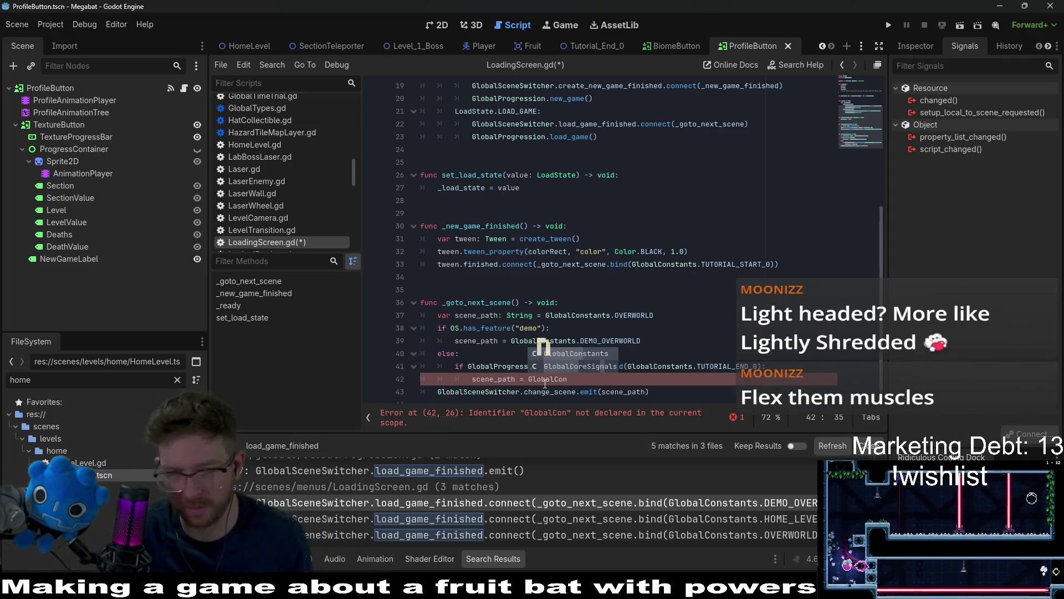
pyautogui.press('Return')
pyautogui.write('.HOME')
pyautogui.press('Return')
pyautogui.hotkey('ctrl', 's')
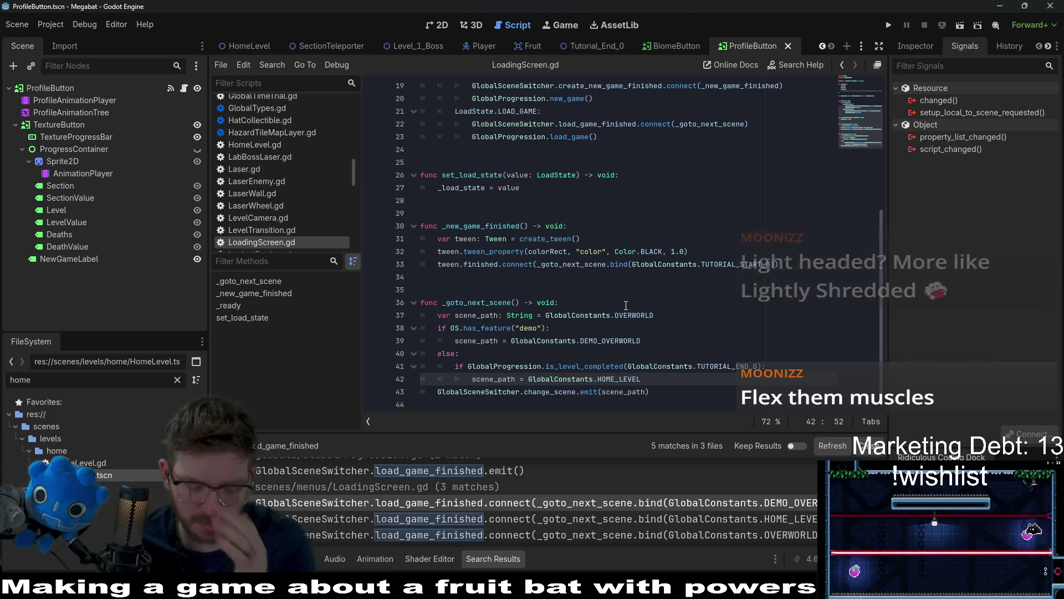
# Step: Undo and redo edits to restore the demo branch in _goto_next_scene, then run the game
pyautogui.hotkey('ctrl', 'z')
pyautogui.hotkey('ctrl', 'z')
pyautogui.hotkey('ctrl', 'z')
pyautogui.hotkey('ctrl', 'z')
pyautogui.hotkey('ctrl', 'z')
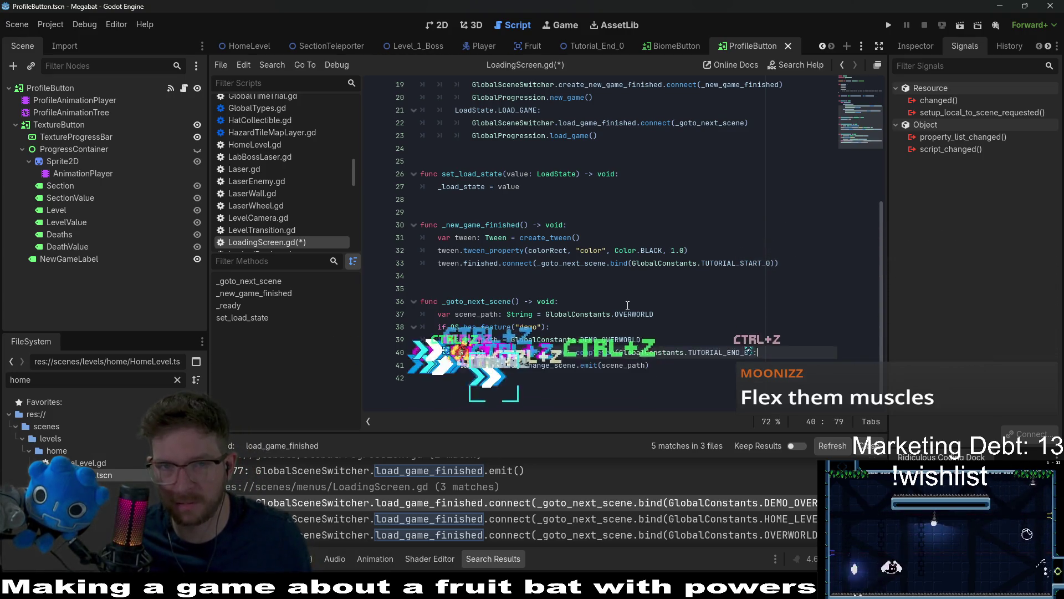
pyautogui.hotkey('ctrl', 'z')
pyautogui.hotkey('ctrl', 'z')
pyautogui.hotkey('ctrl', 'z')
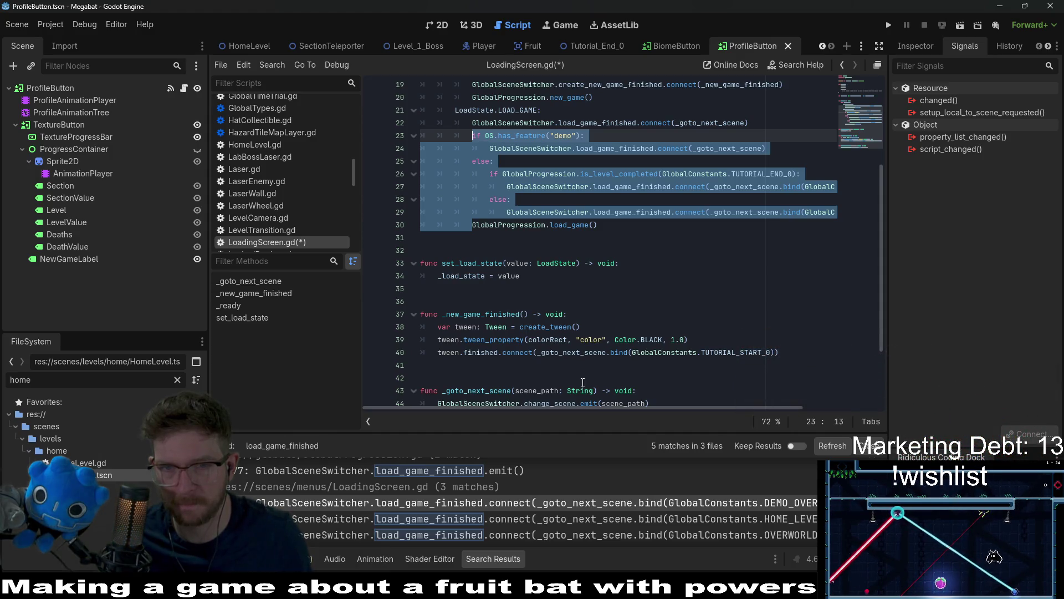
pyautogui.scroll(2, 584, 409)
pyautogui.moveTo(583, 409)
pyautogui.mouseDown()
pyautogui.moveTo(661, 401)
pyautogui.moveTo(635, 408)
pyautogui.mouseUp()
pyautogui.click(585, 322)
pyautogui.hotkey('ctrl', 'shift', 'z')
pyautogui.hotkey('ctrl', 'shift', 'z')
pyautogui.hotkey('ctrl', 'shift', 'z')
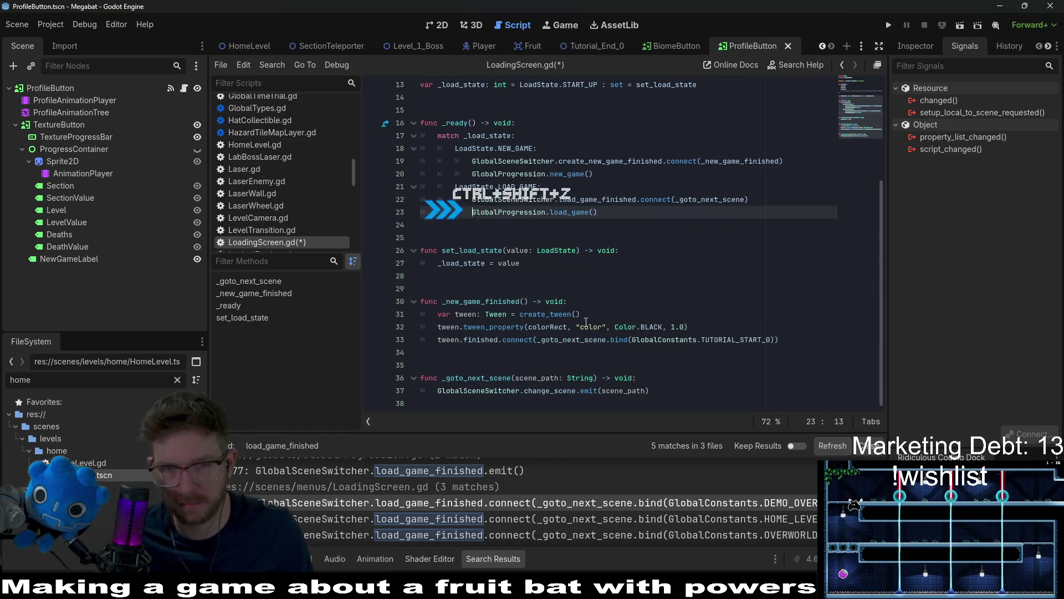
pyautogui.hotkey('ctrl', 'shift', 'z')
pyautogui.hotkey('ctrl', 'shift', 'z')
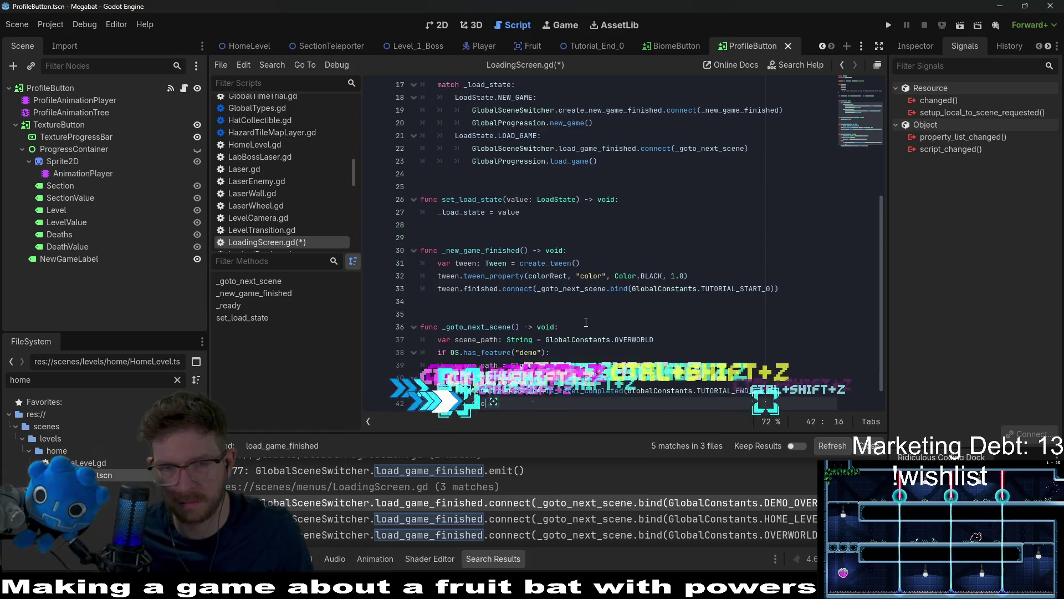
pyautogui.click(692, 251)
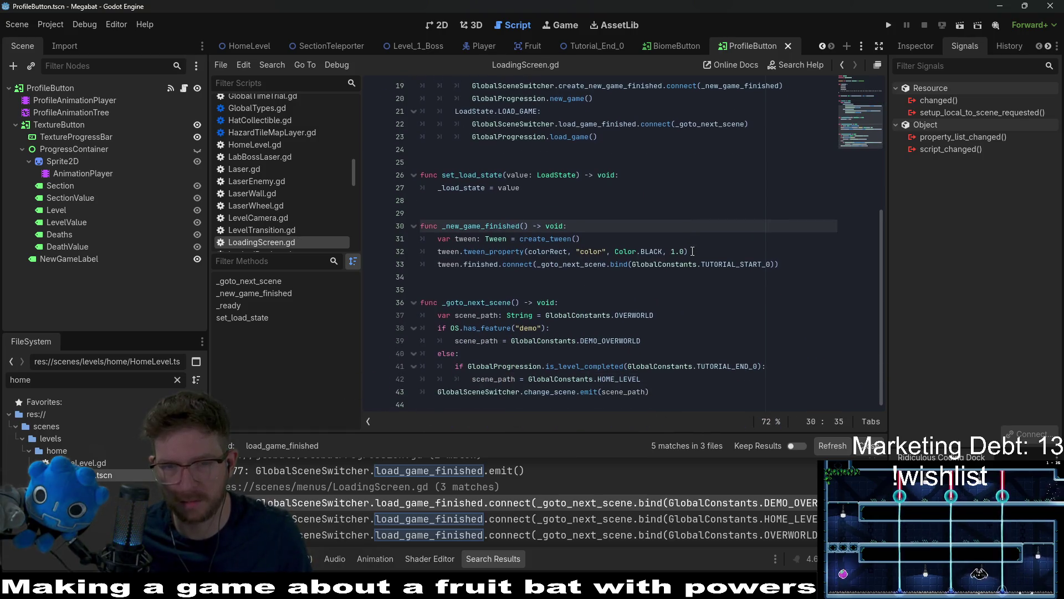
pyautogui.click(888, 25)
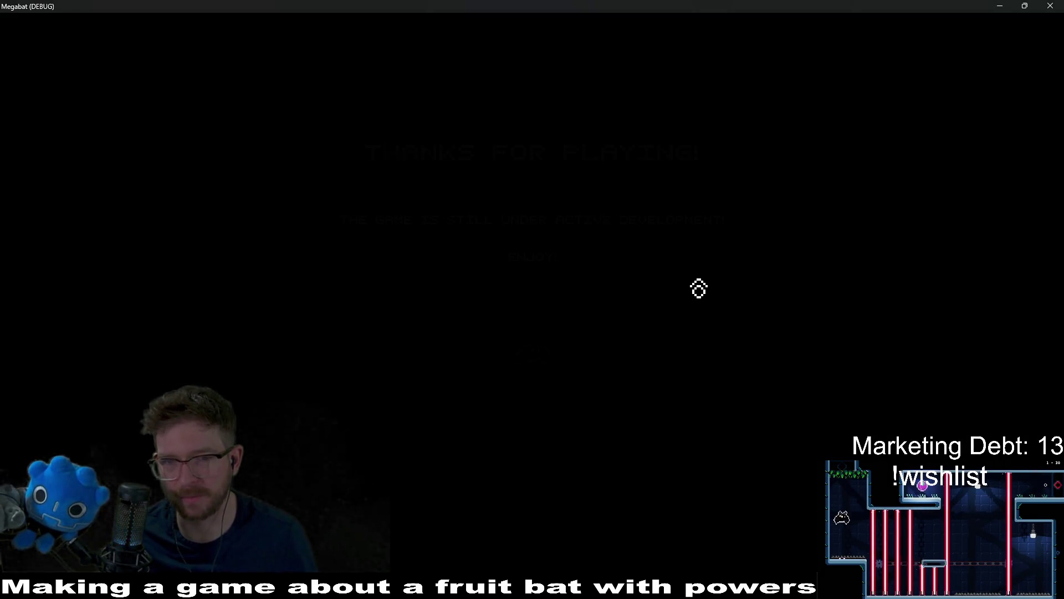
# Step: Load the LAB profile, pause, and return to the main menu
pyautogui.press('Down')
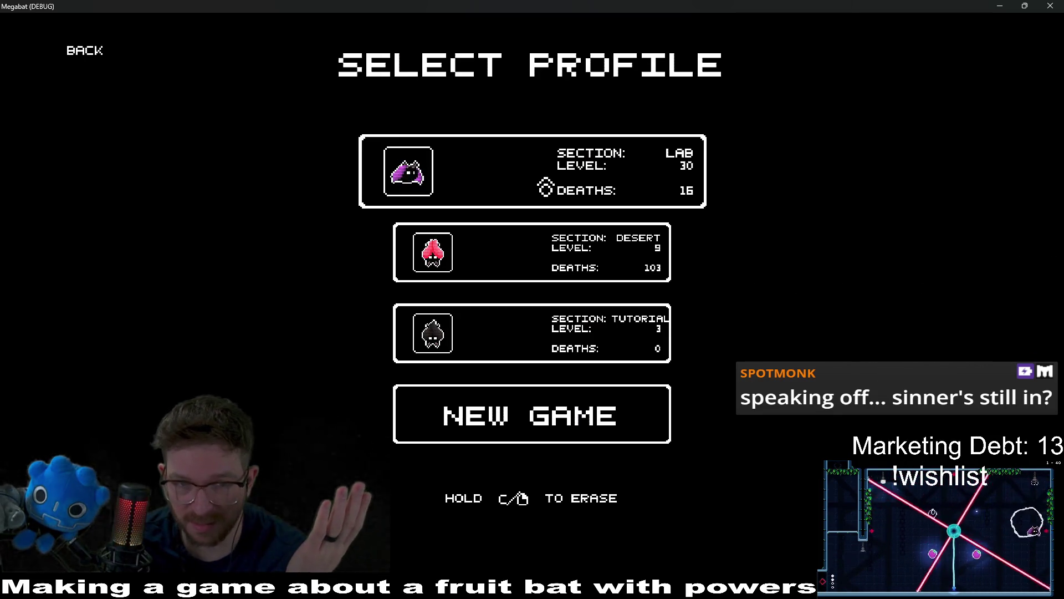
pyautogui.press('Return')
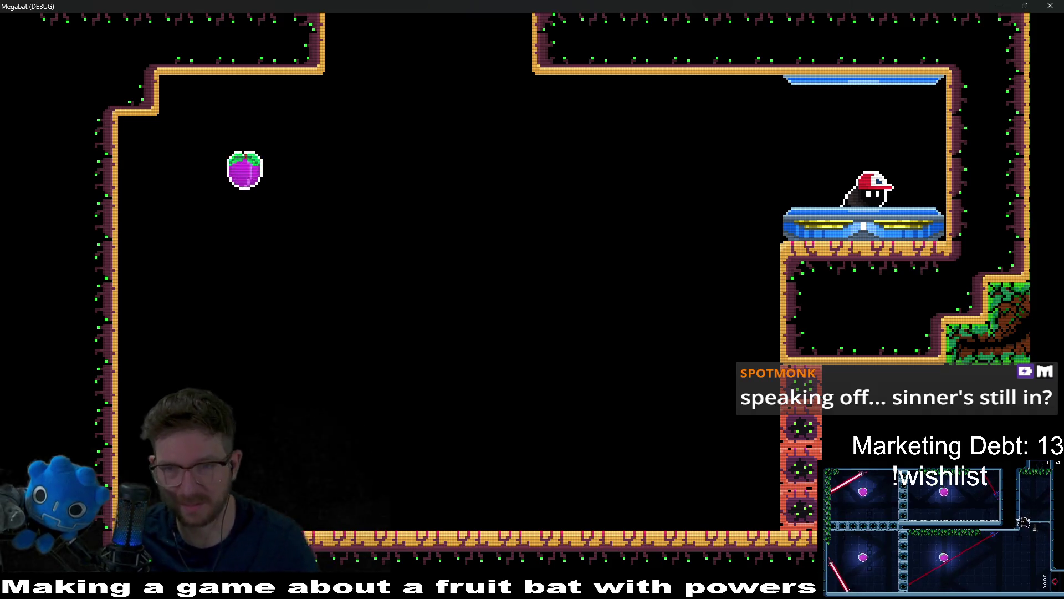
pyautogui.press('Escape')
pyautogui.press('Down')
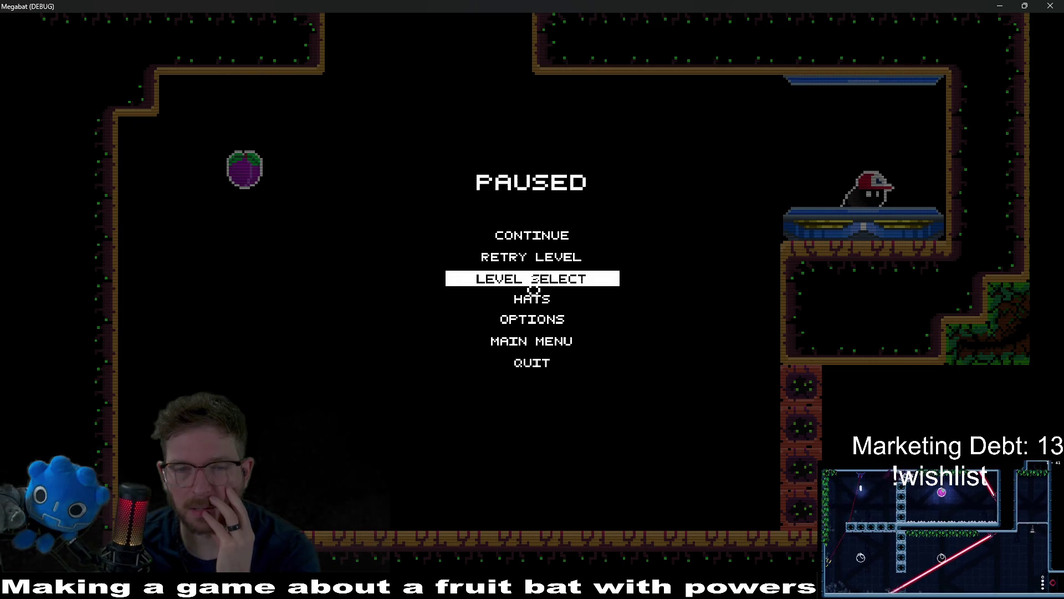
pyautogui.click(538, 352)
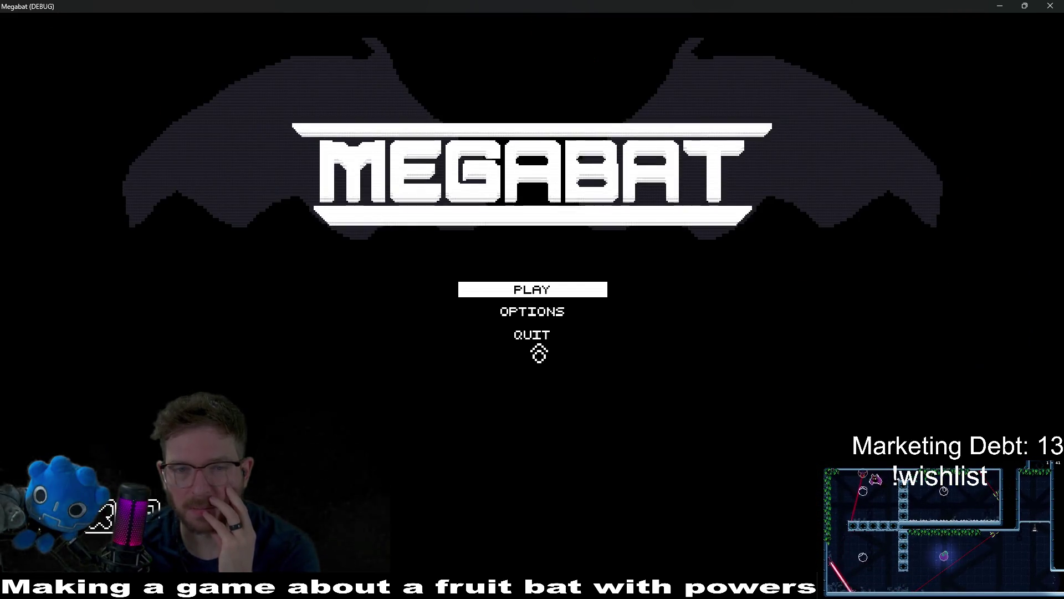
# Step: Inspect the central and left domes' level lists, load a profile's level, then close the game
pyautogui.click(549, 305)
pyautogui.click(535, 337)
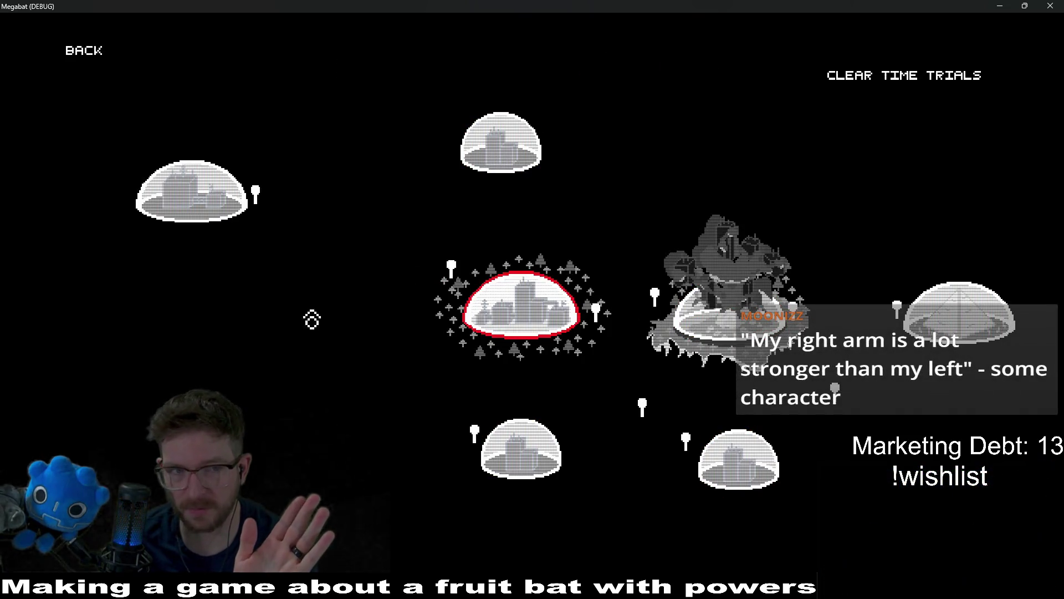
pyautogui.click(211, 204)
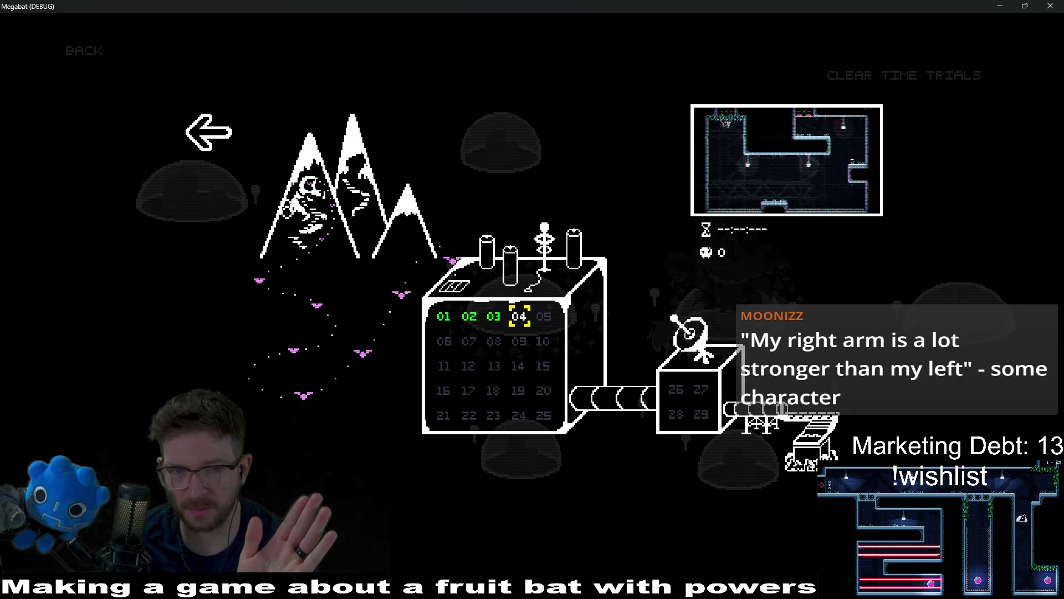
pyautogui.click(213, 133)
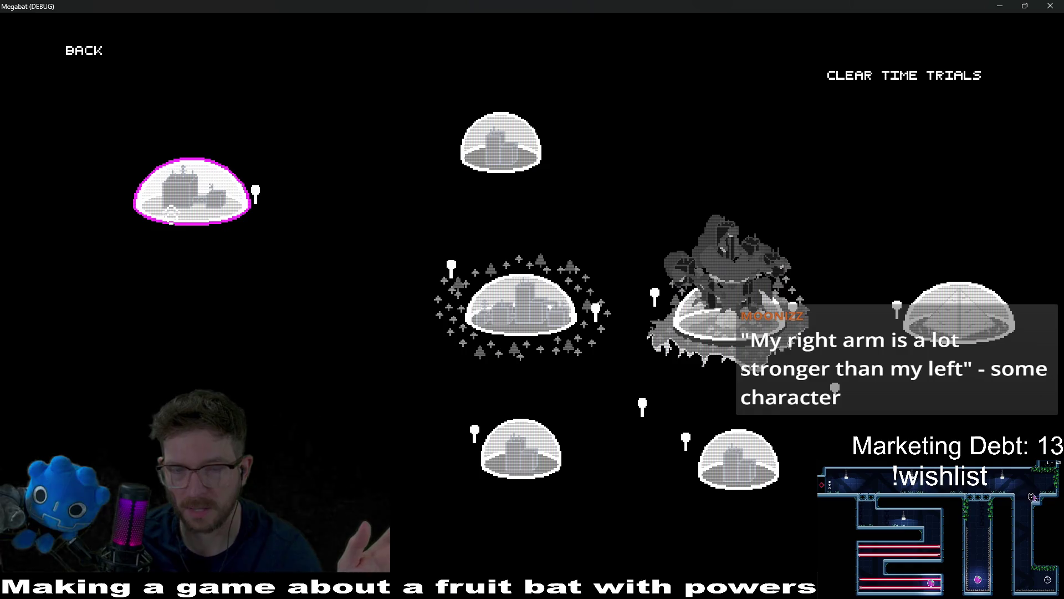
pyautogui.click(217, 198)
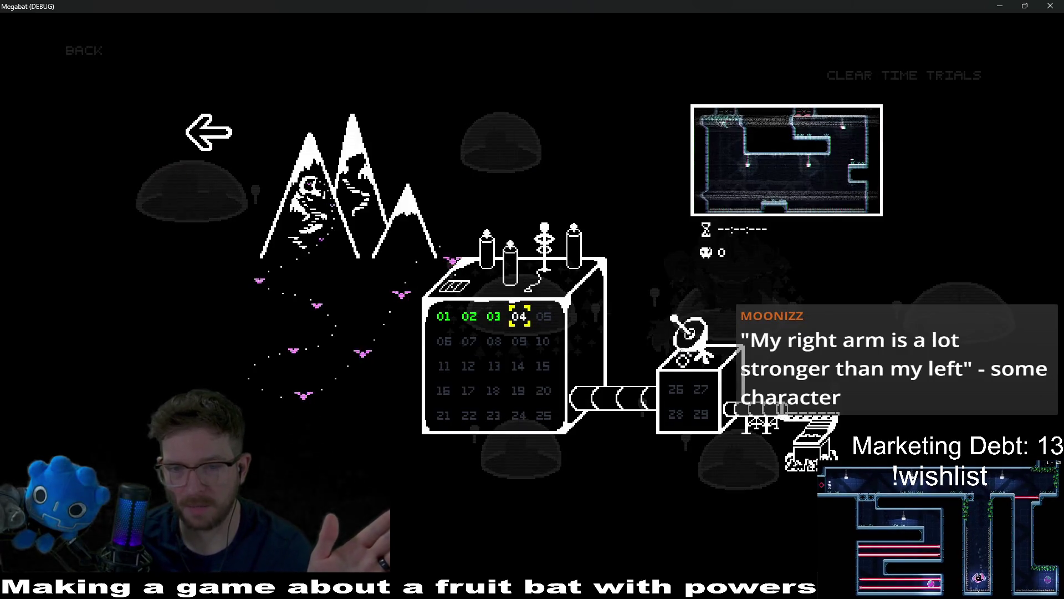
pyautogui.click(228, 141)
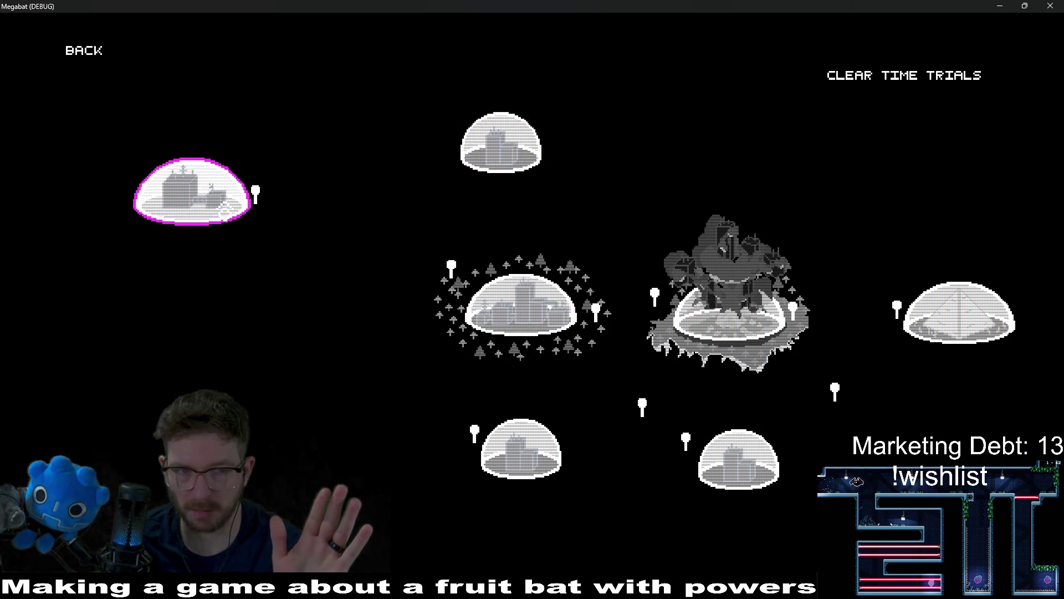
pyautogui.click(222, 209)
pyautogui.click(233, 126)
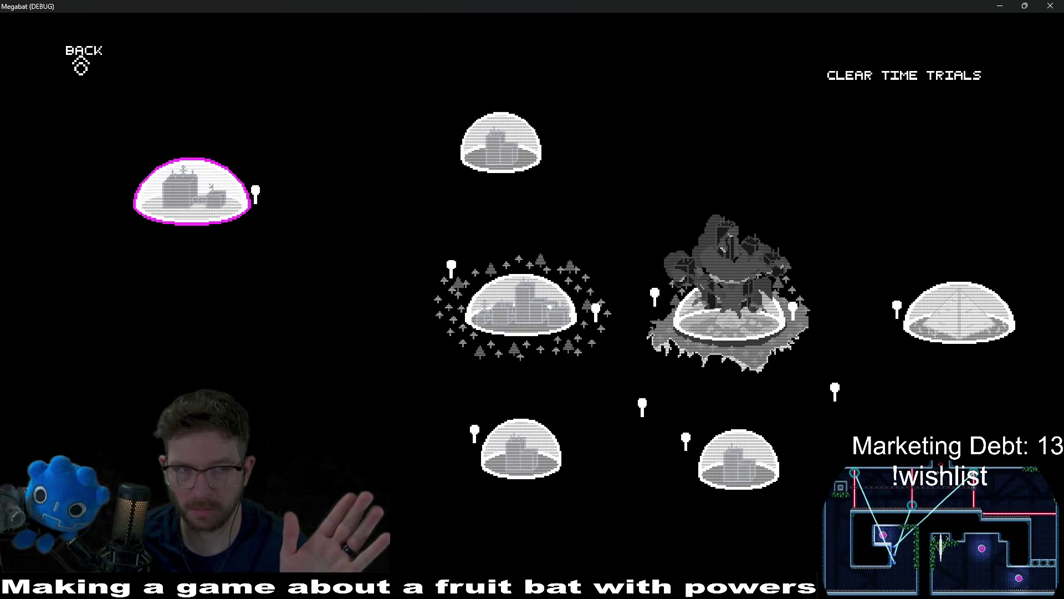
pyautogui.click(82, 58)
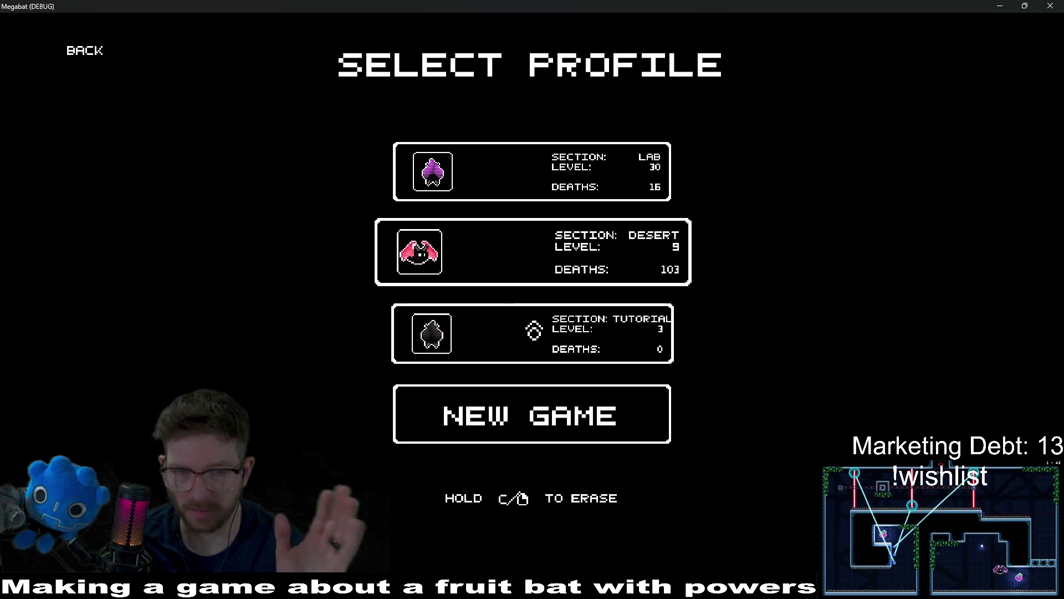
pyautogui.click(494, 182)
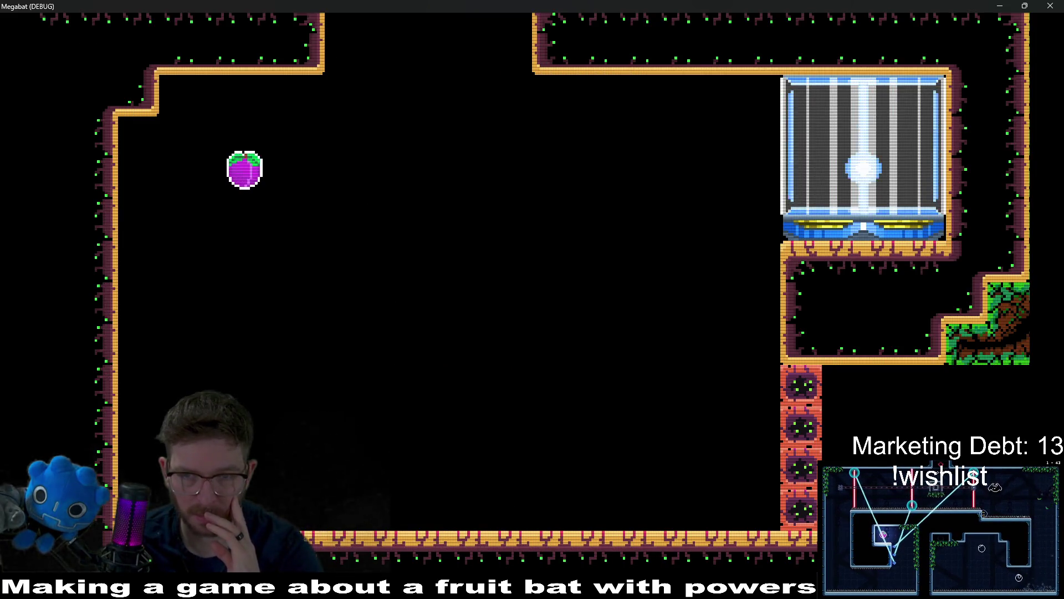
pyautogui.click(1050, 6)
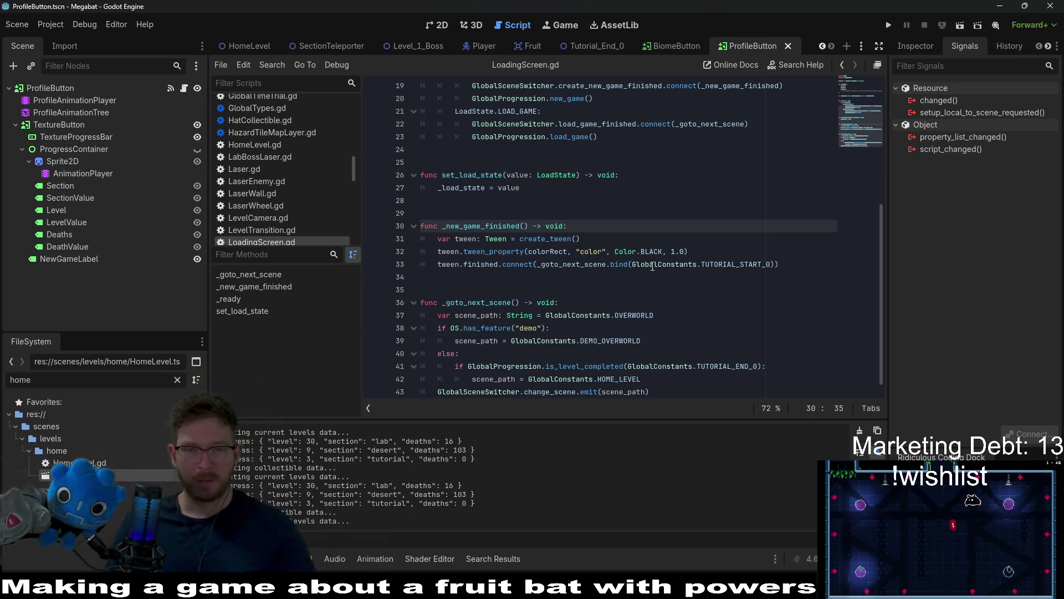
# Step: Switch to the HomeLevel scene and inspect one of its section detector nodes
pyautogui.scroll(-1, 619, 341)
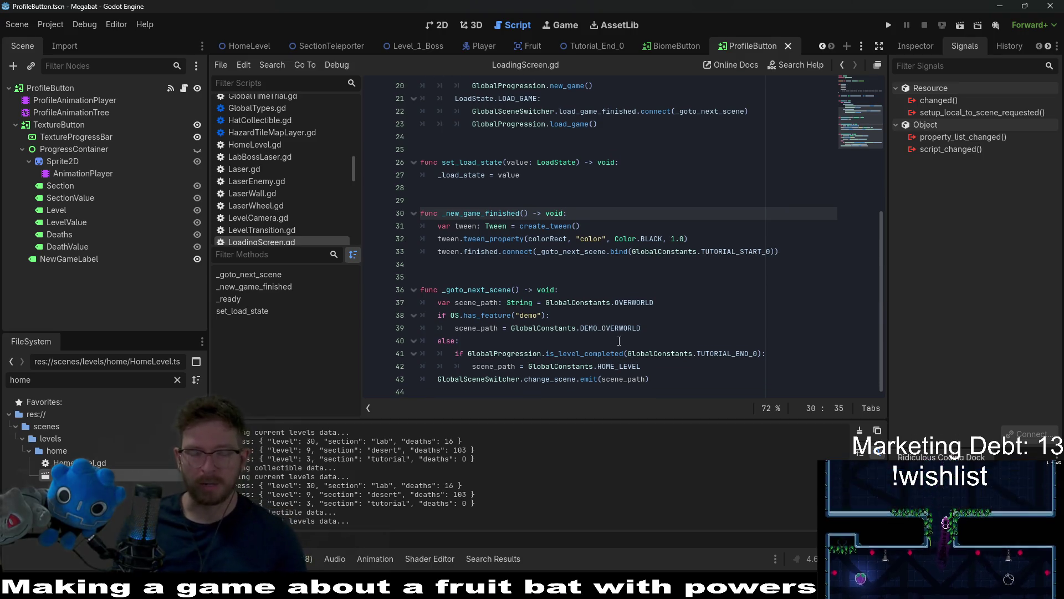
pyautogui.click(258, 45)
pyautogui.scroll(-3, 90, 262)
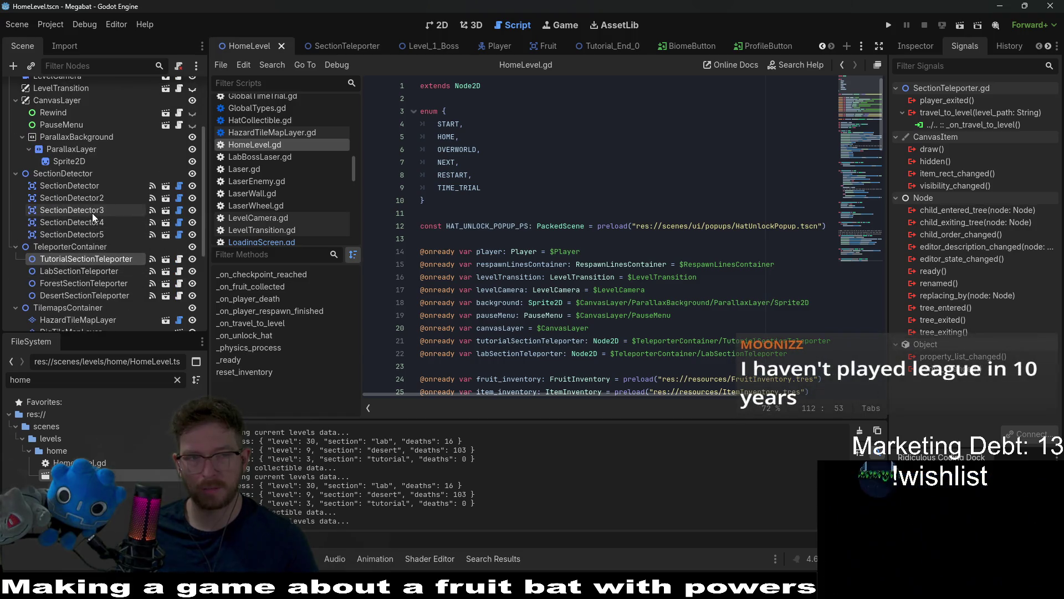
pyautogui.click(104, 198)
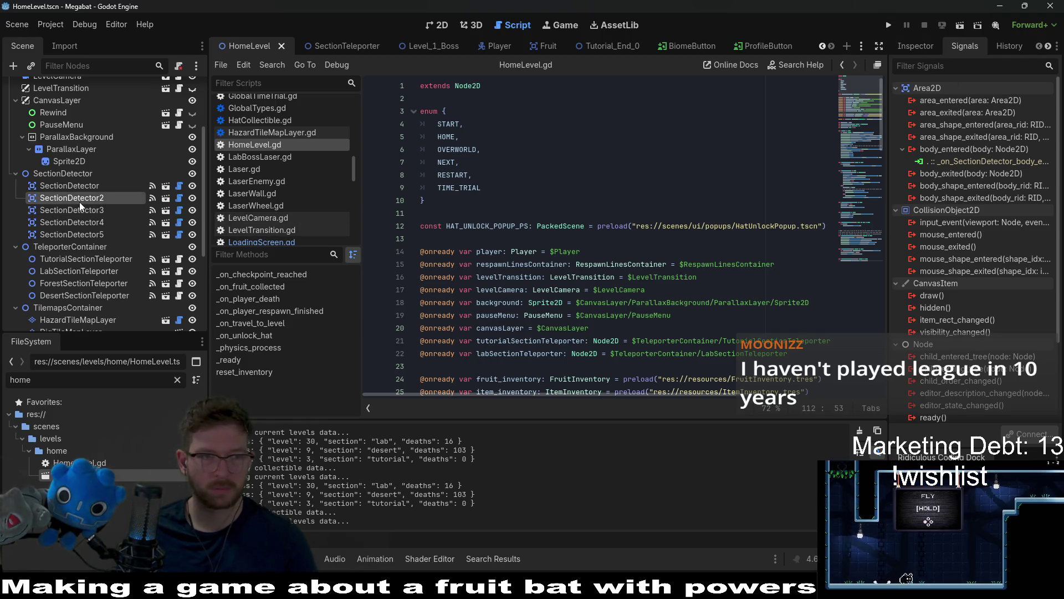
# Step: Select ForestSectionTeleporter under TeleporterContainer and show its properties in the Inspector
pyautogui.scroll(-3, 91, 251)
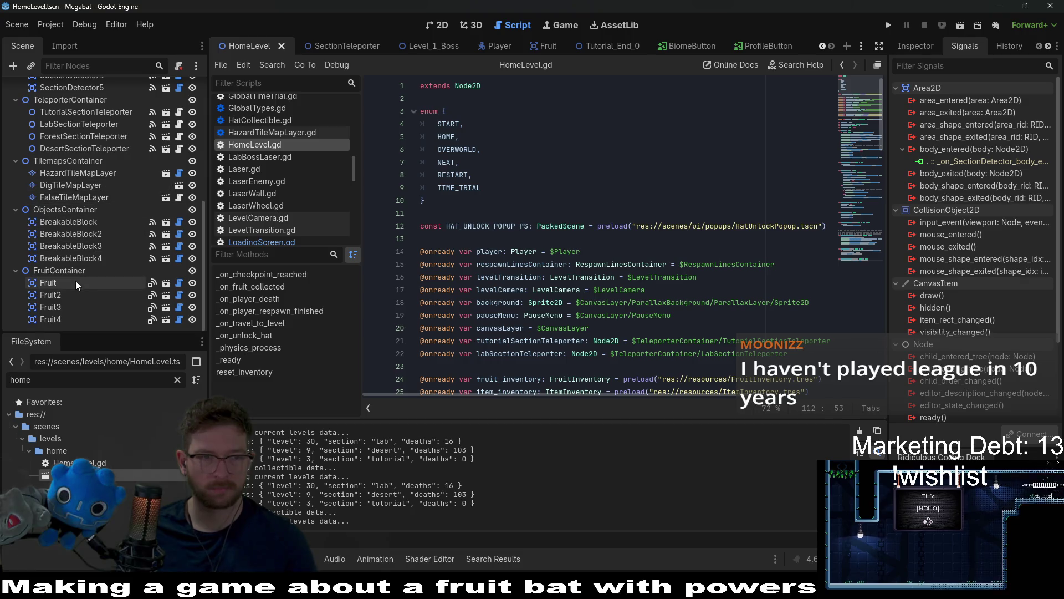
pyautogui.scroll(2, 74, 280)
pyautogui.click(82, 239)
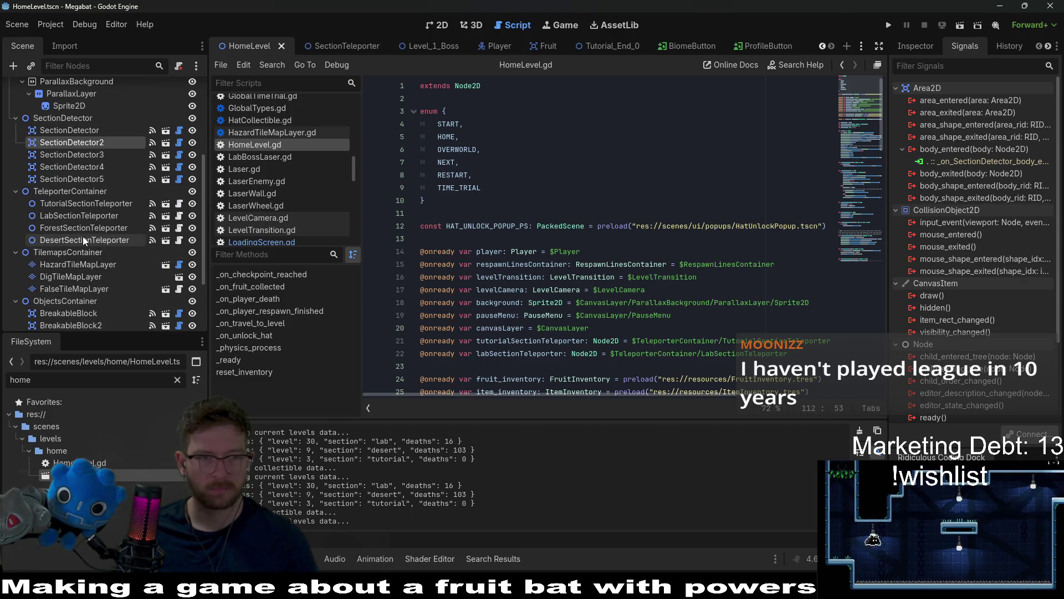
pyautogui.click(75, 229)
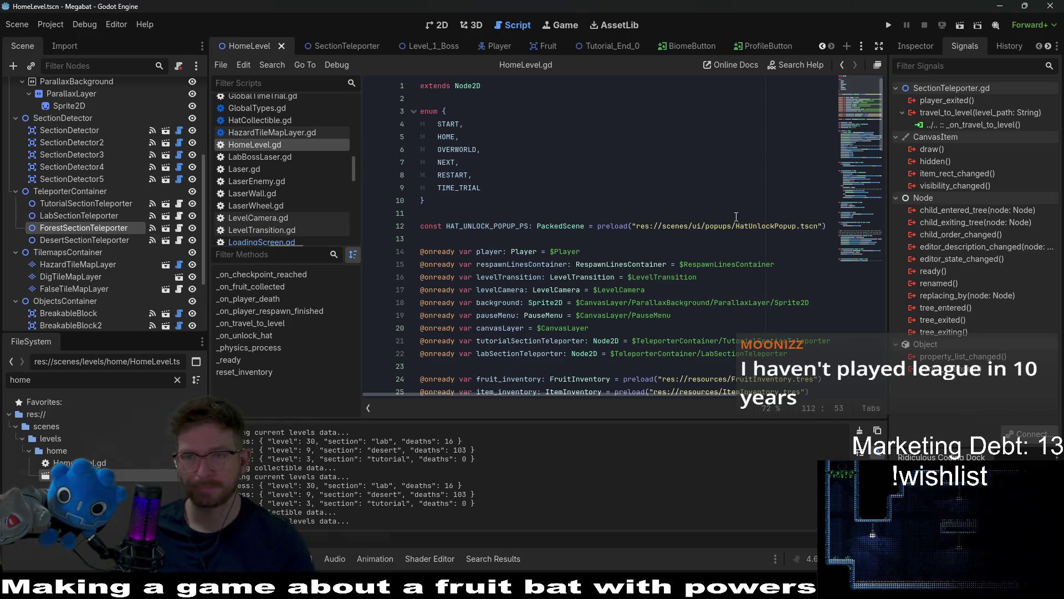
pyautogui.click(907, 50)
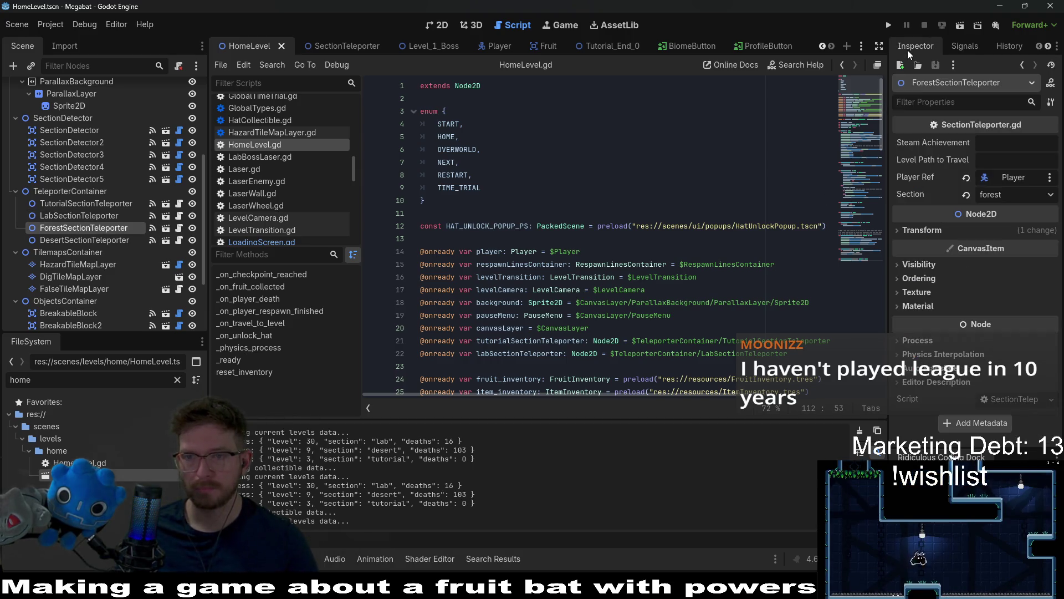
# Step: Filter the FileSystem for 'Level_2_1' and select section_2's Level_2_1.tscn
pyautogui.click(995, 157)
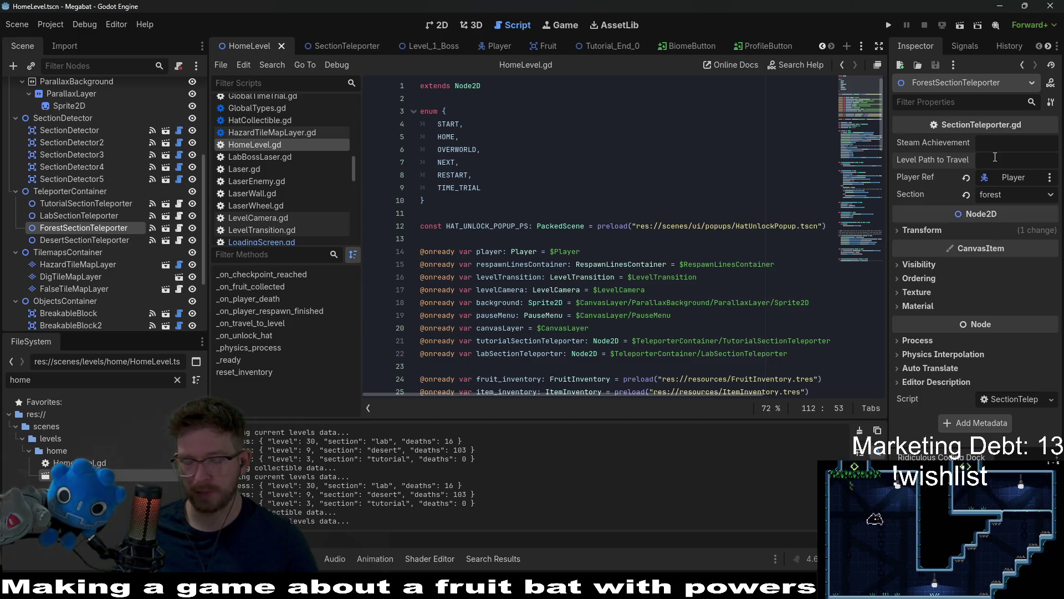
pyautogui.click(176, 381)
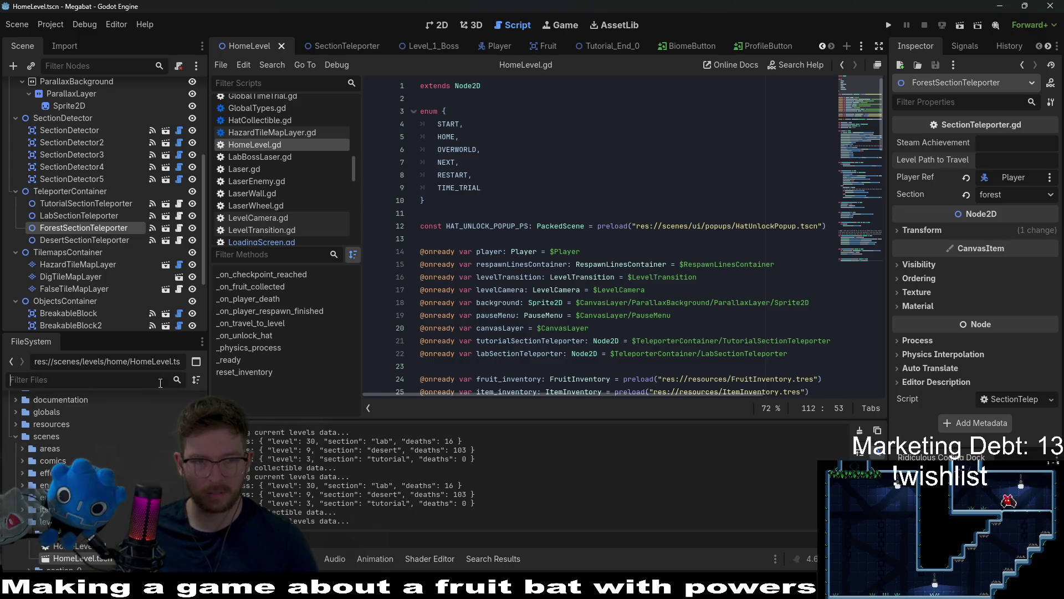
pyautogui.write('Level')
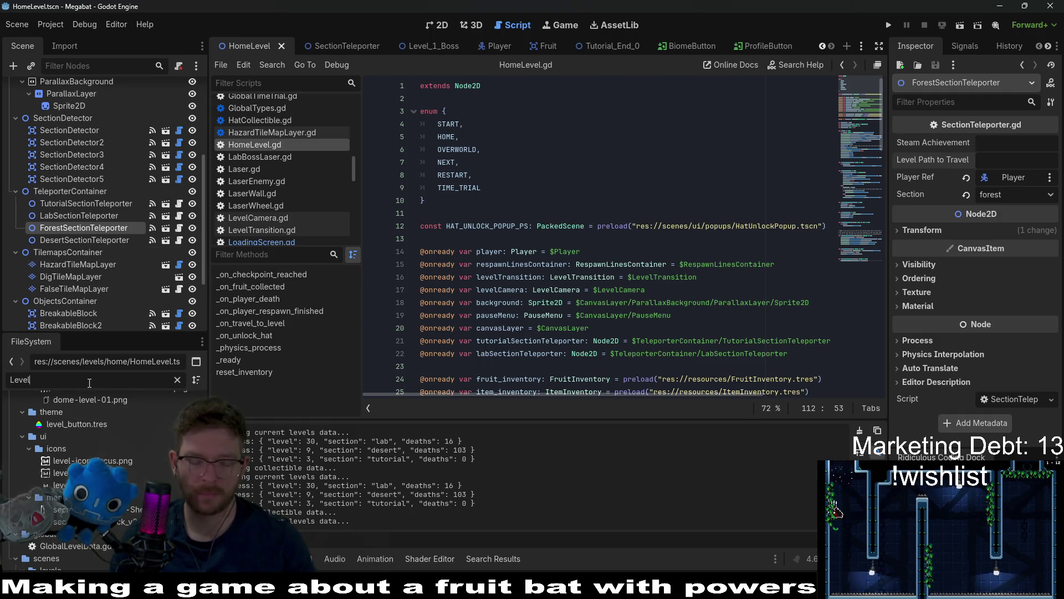
pyautogui.write('_')
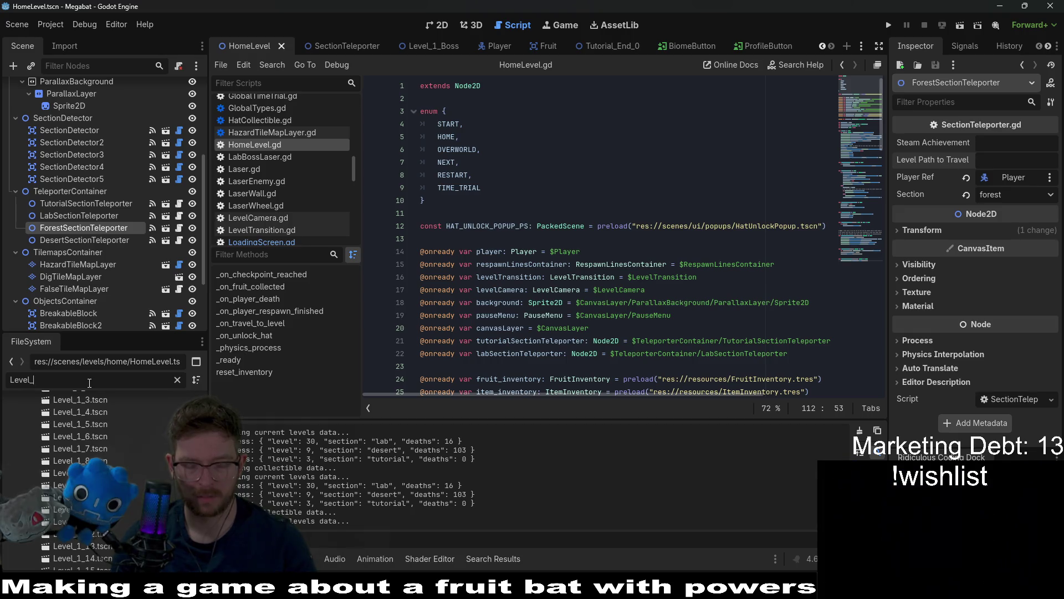
pyautogui.write('2')
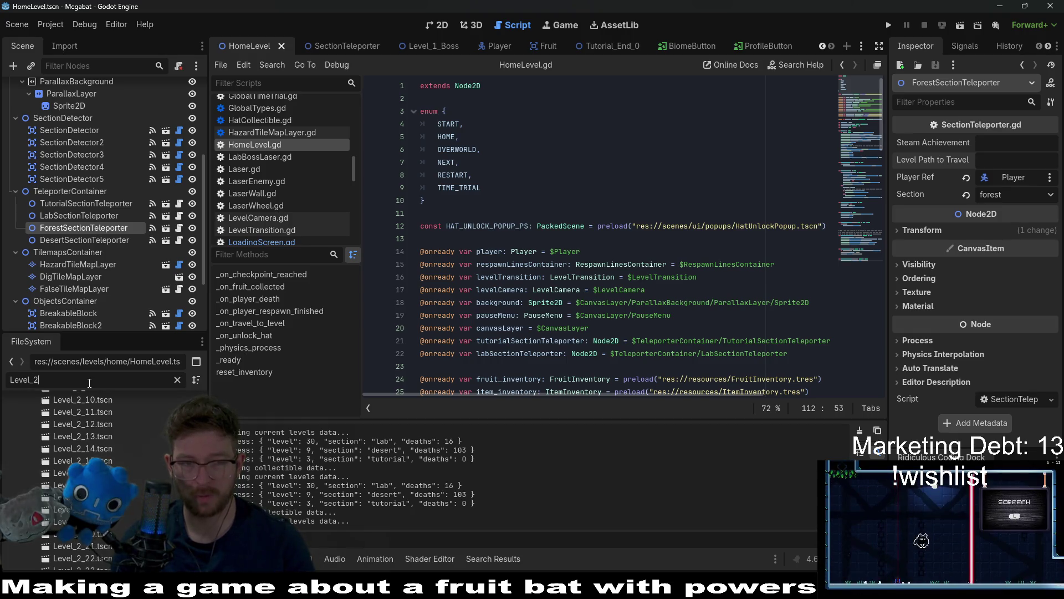
pyautogui.write('_1')
pyautogui.scroll(5, 147, 466)
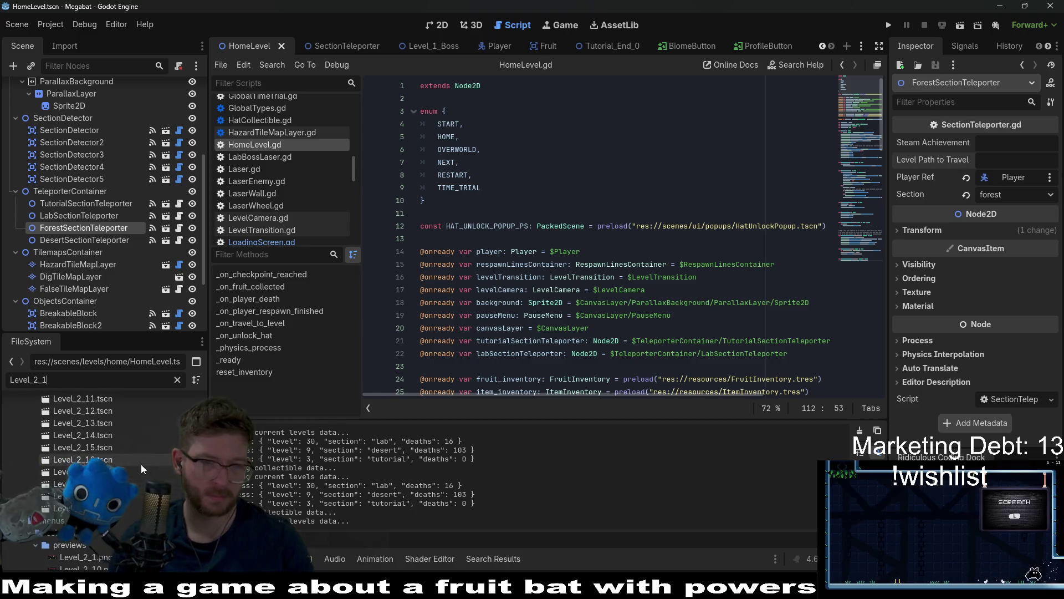
pyautogui.click(102, 439)
# Step: Copy Level_2_1.tscn's path into Level Path to Travel and save the scene
pyautogui.rightClick(102, 439)
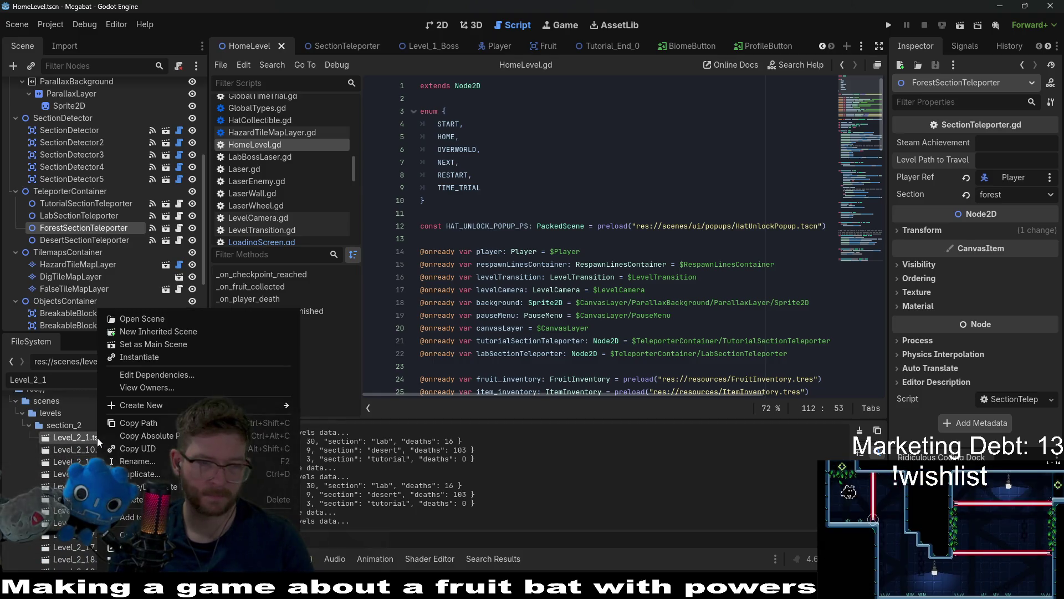
pyautogui.click(128, 424)
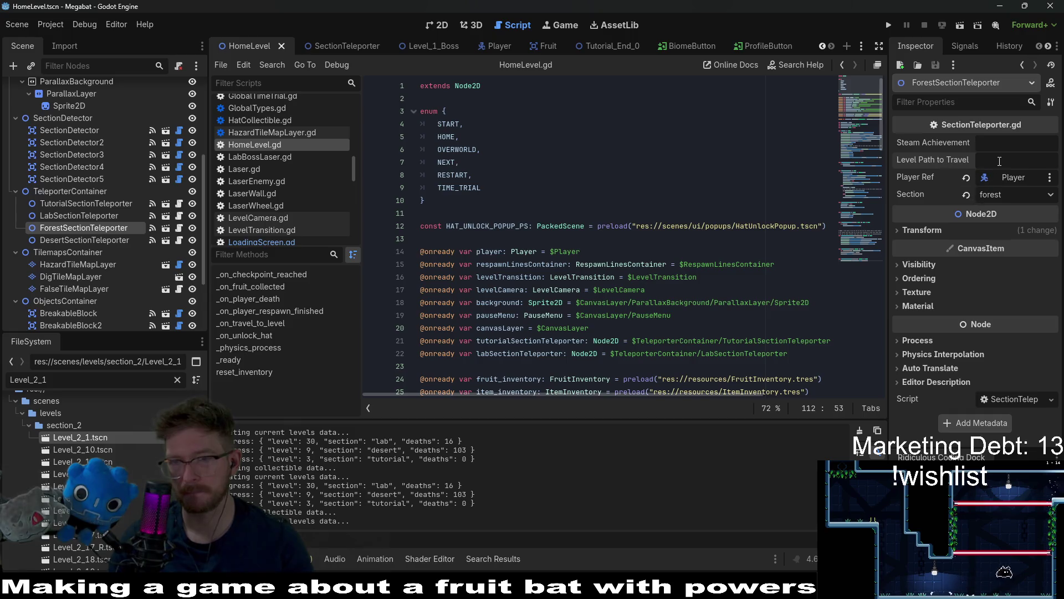
pyautogui.hotkey('ctrl', 'v')
pyautogui.hotkey('ctrl', 's')
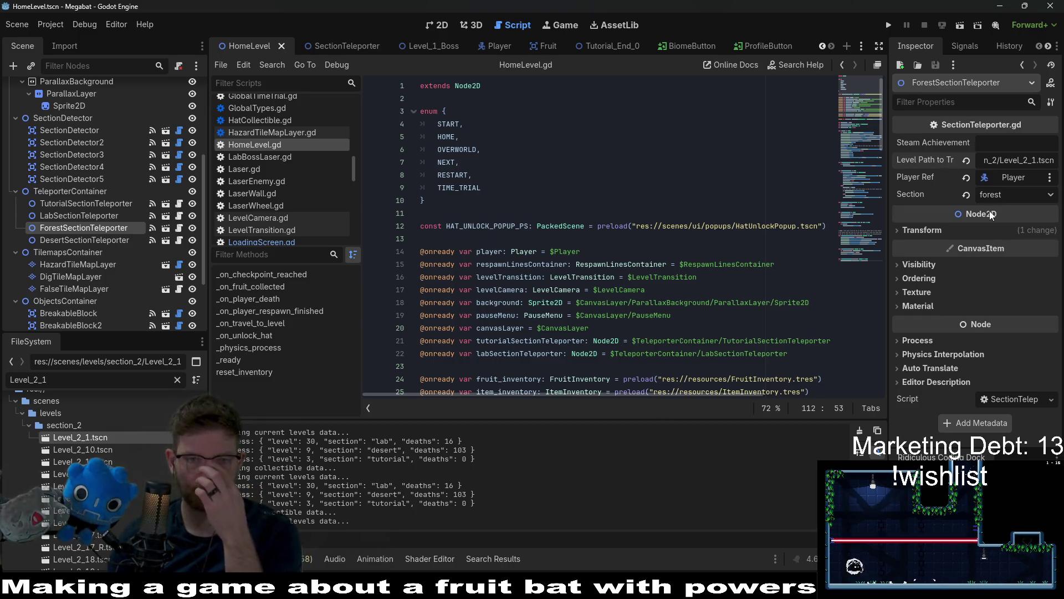
pyautogui.moveTo(989, 210)
pyautogui.scroll(5, 102, 128)
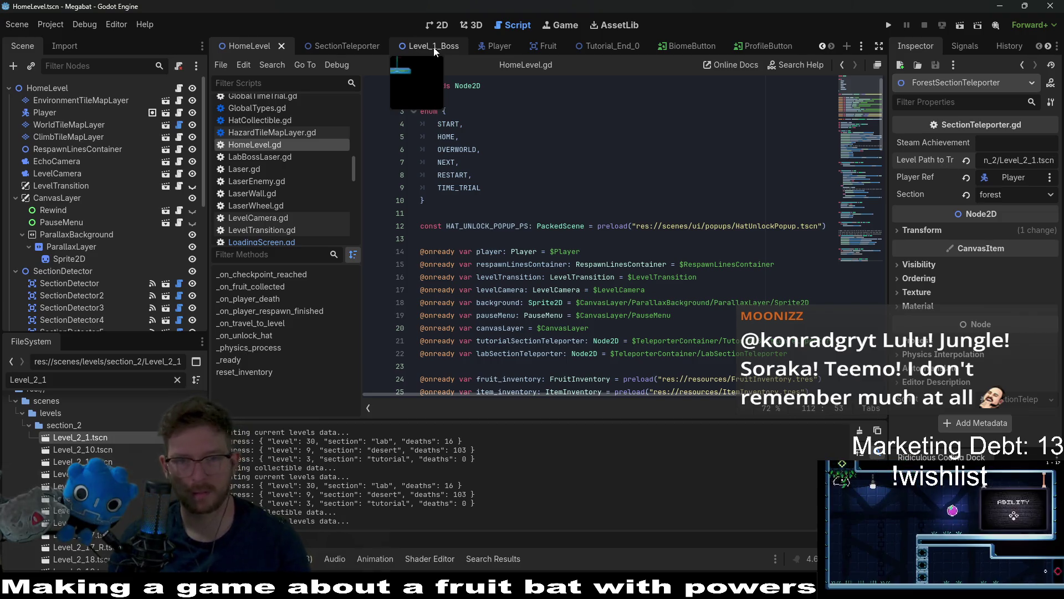
pyautogui.click(637, 138)
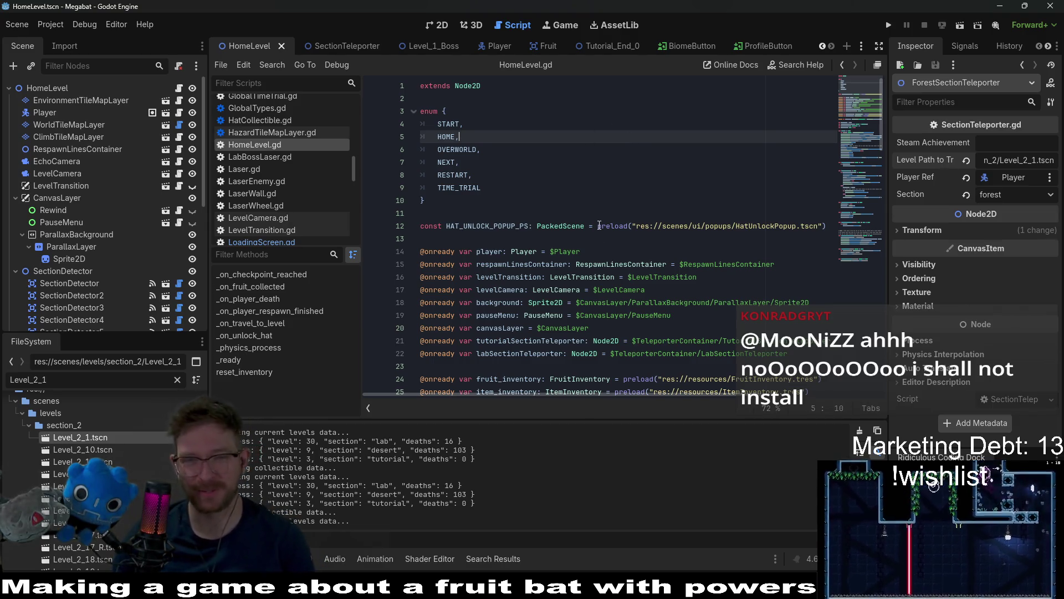
pyautogui.moveTo(598, 224)
pyautogui.click(590, 195)
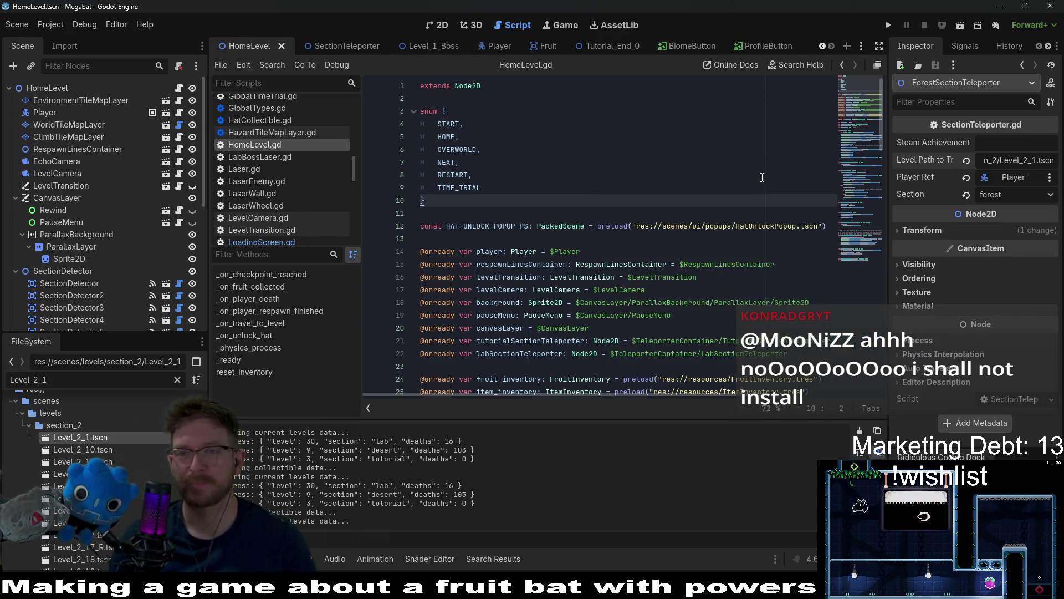
pyautogui.click(709, 162)
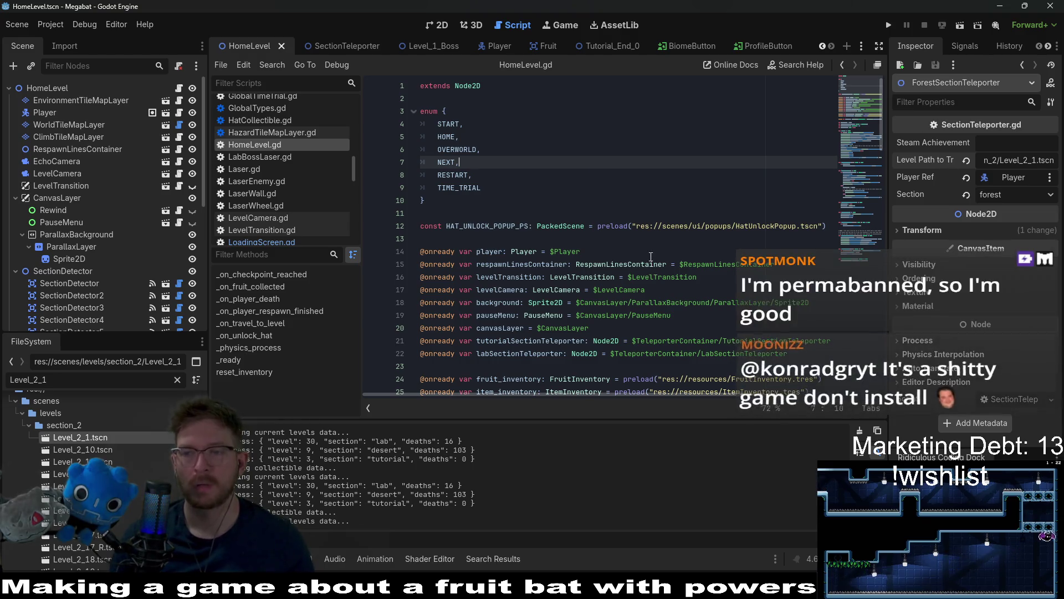
pyautogui.moveTo(650, 222)
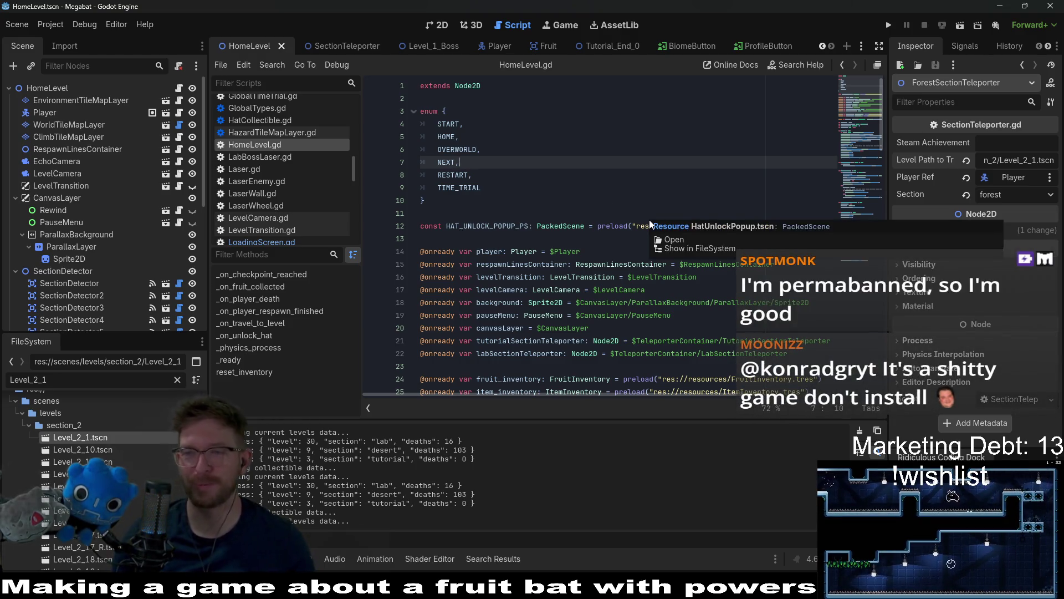
pyautogui.scroll(-3, 627, 250)
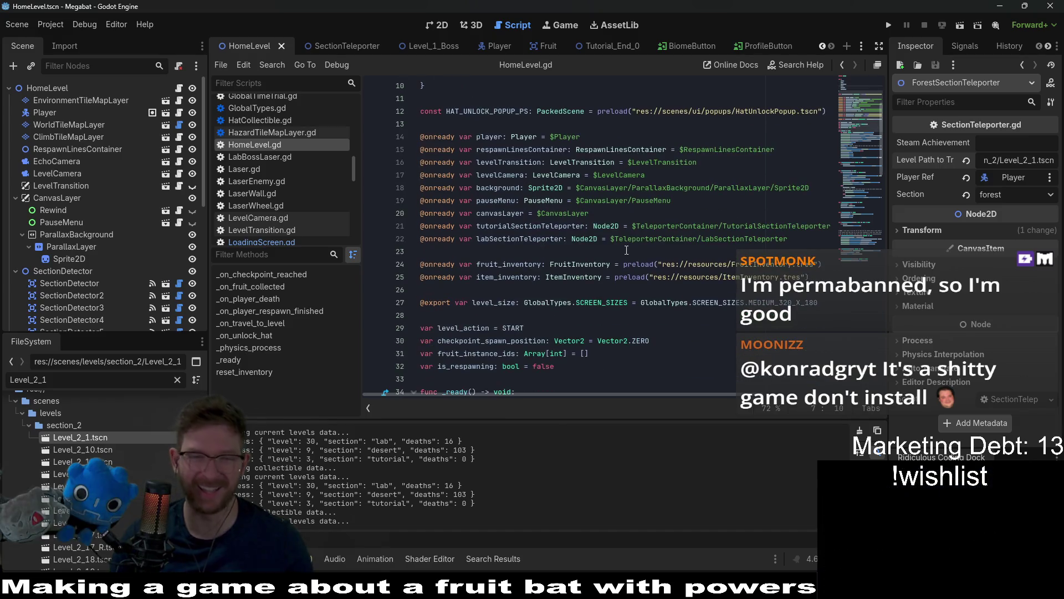
pyautogui.click(642, 320)
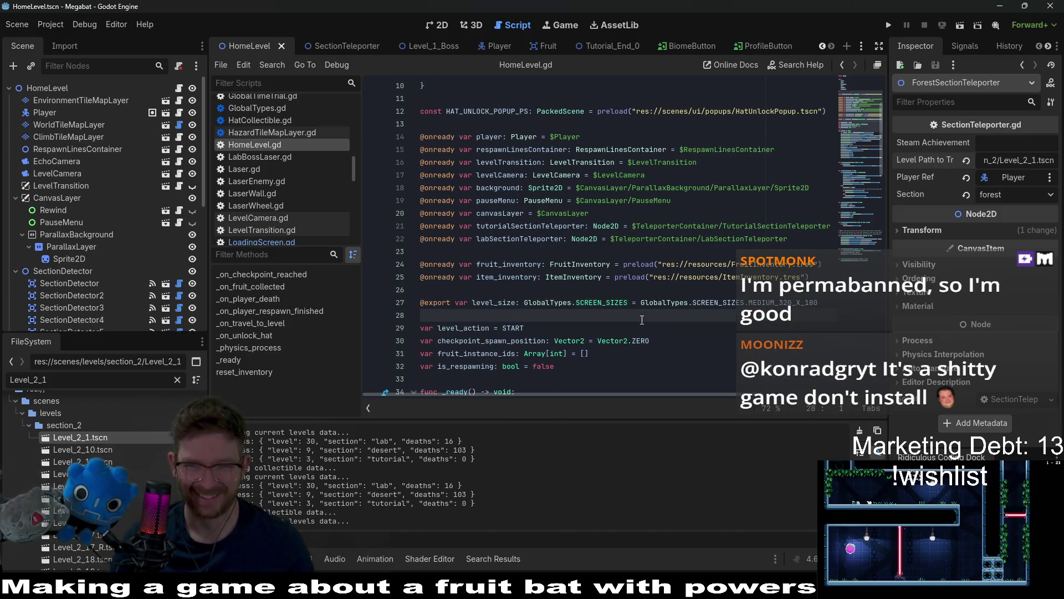
pyautogui.scroll(-2, 642, 319)
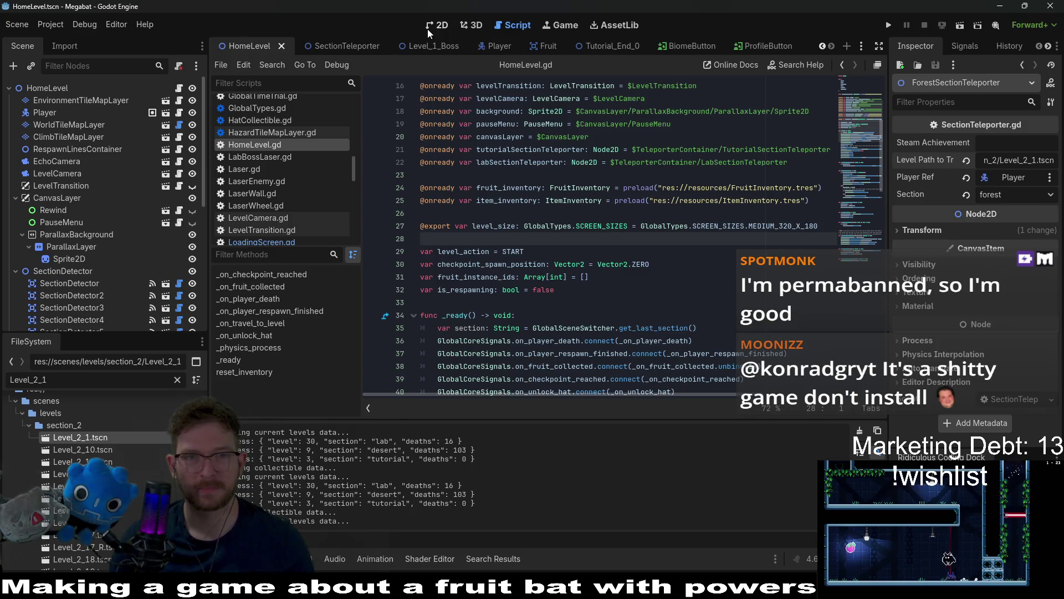
# Step: Switch to the 2D view and frame the HomeLevel room layout on the canvas
pyautogui.click(429, 26)
pyautogui.scroll(-3, 605, 210)
pyautogui.scroll(3, 609, 220)
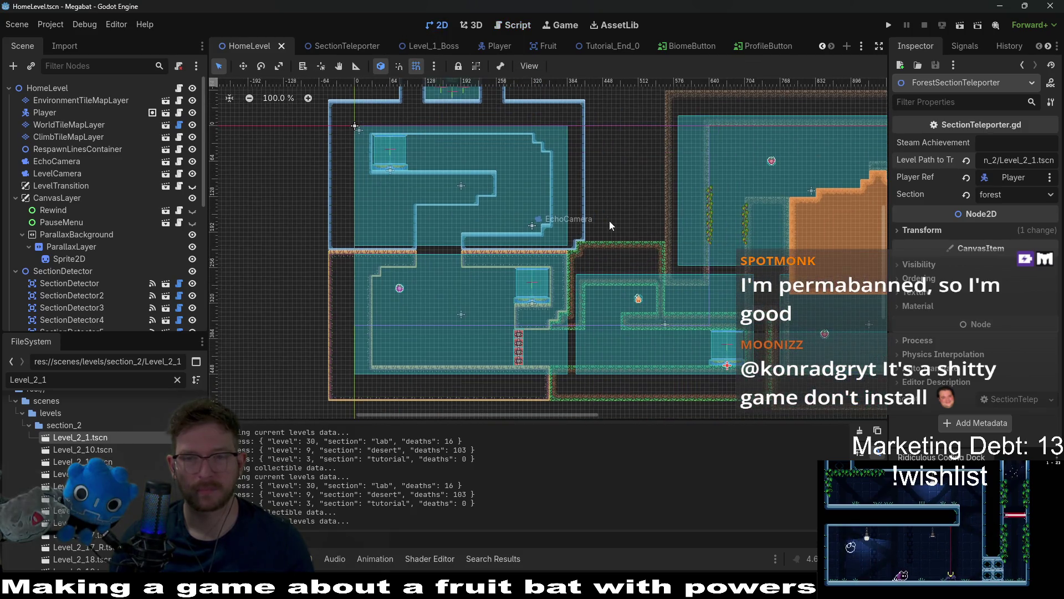
pyautogui.hscroll(5, 550, 201)
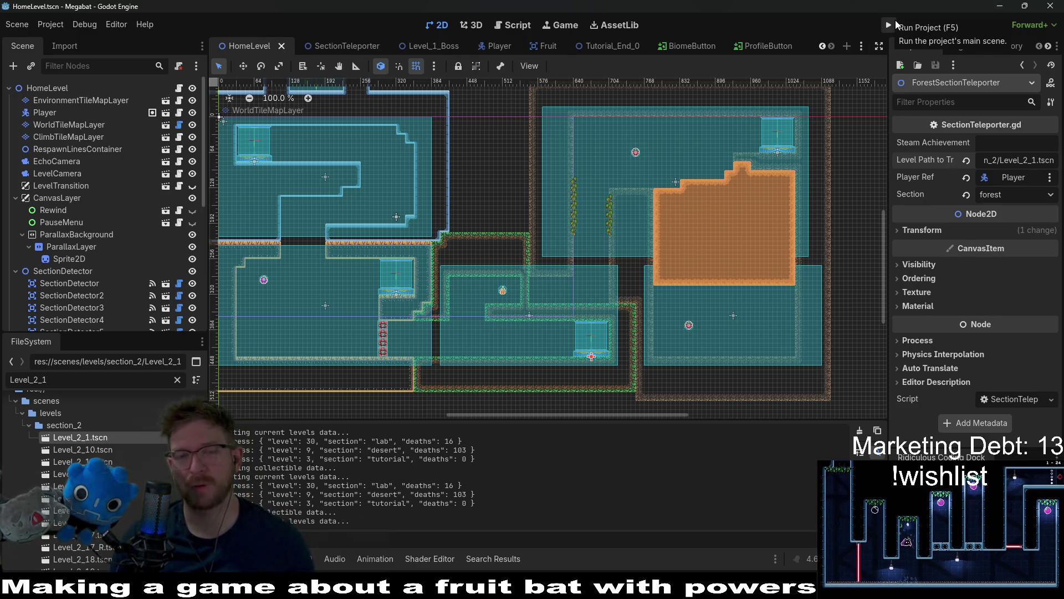
pyautogui.press('f')
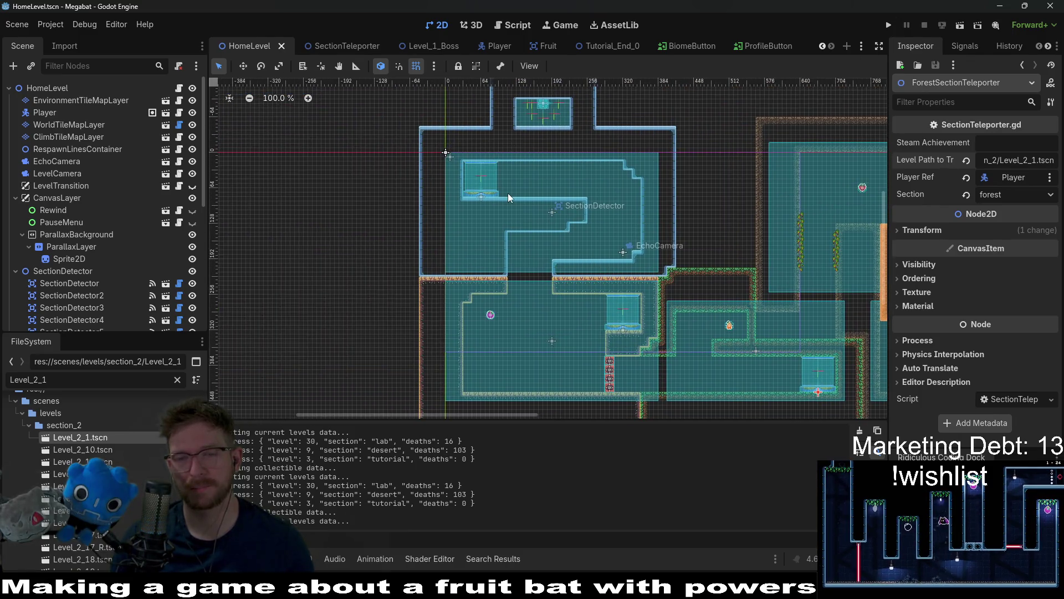
# Step: Run the project and load the Lab save profile from the main menu
pyautogui.click(890, 26)
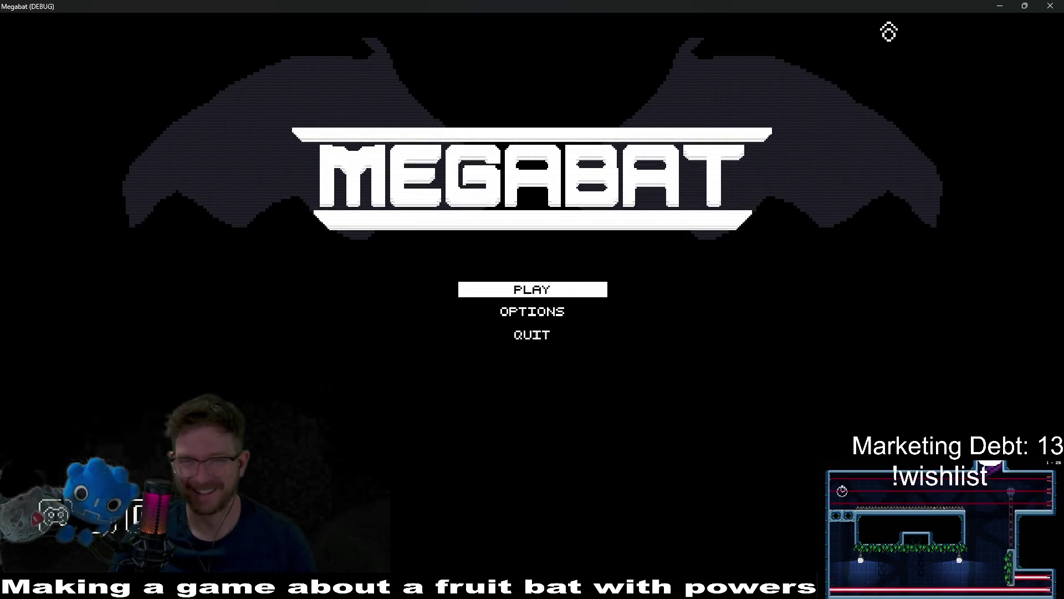
pyautogui.press('Return')
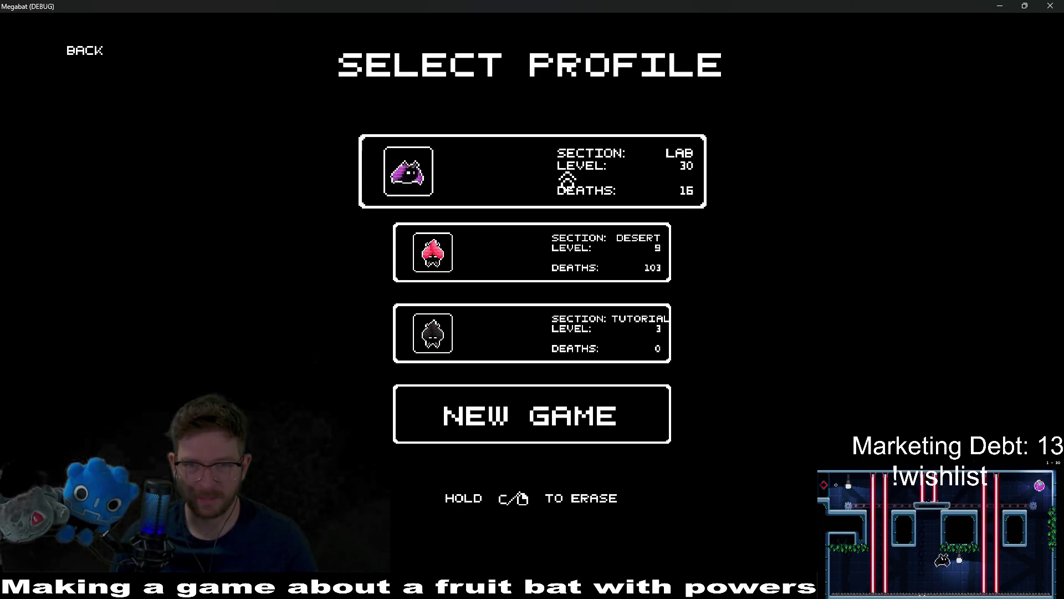
pyautogui.click(567, 180)
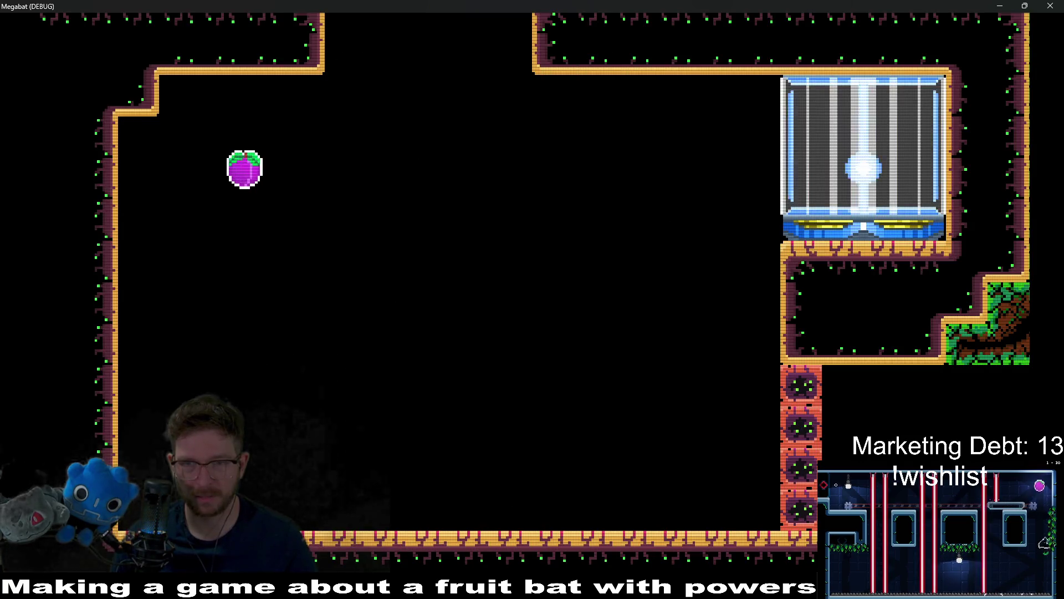
# Step: Fly the bat through the cave rooms into the forest teleporter, then pause the game
pyautogui.press('Left')
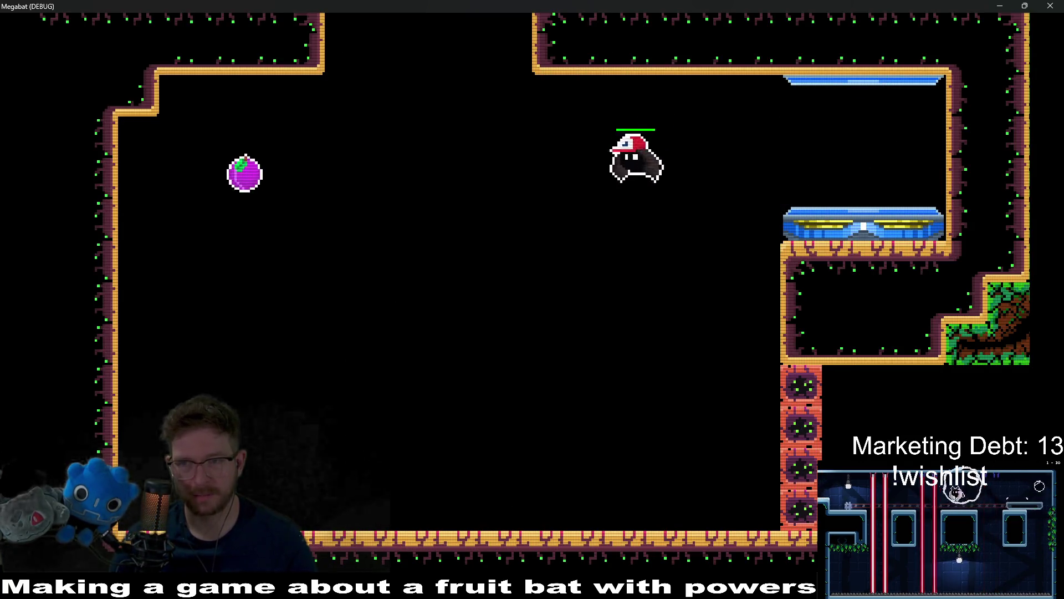
pyautogui.press('Right')
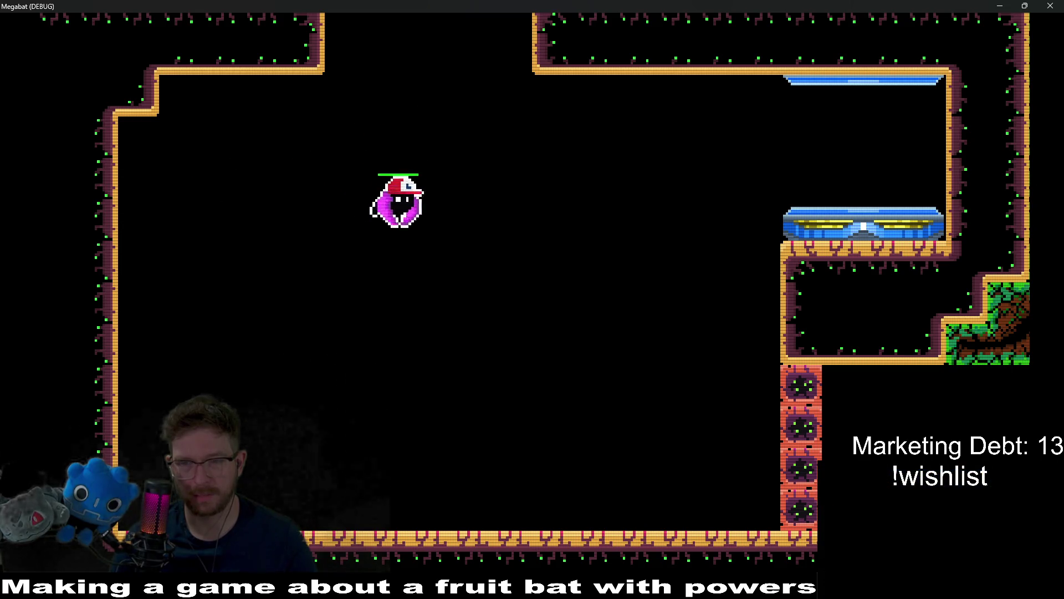
pyautogui.press('Down')
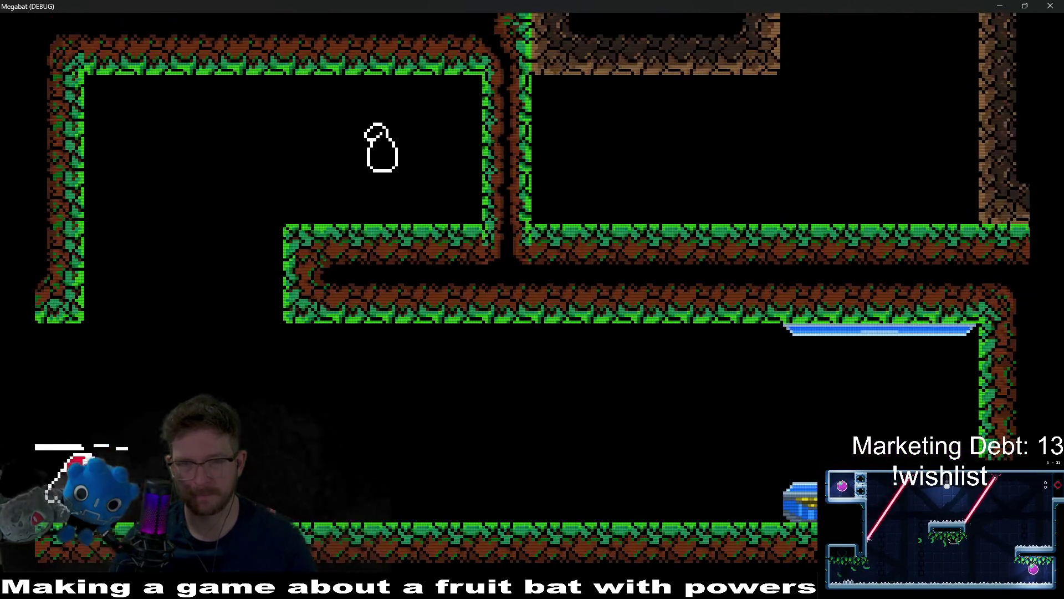
pyautogui.press('Right')
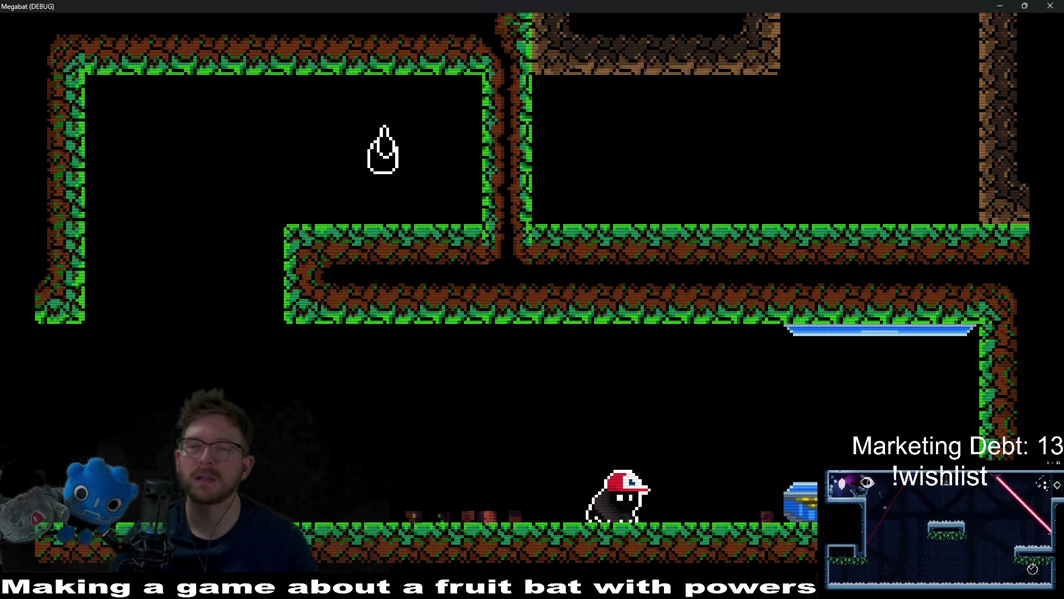
pyautogui.press('Up')
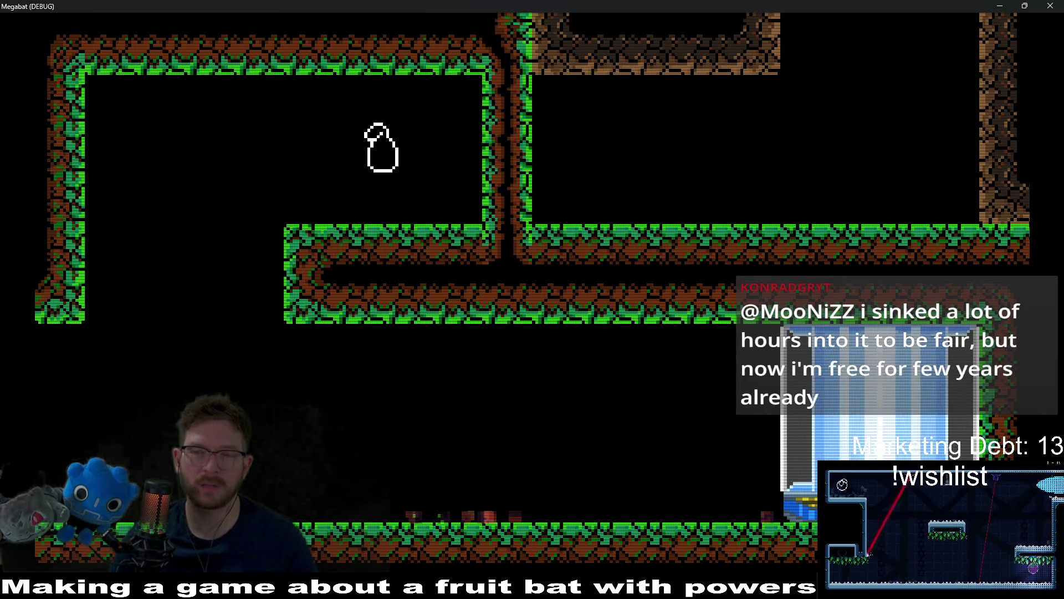
pyautogui.press('Right')
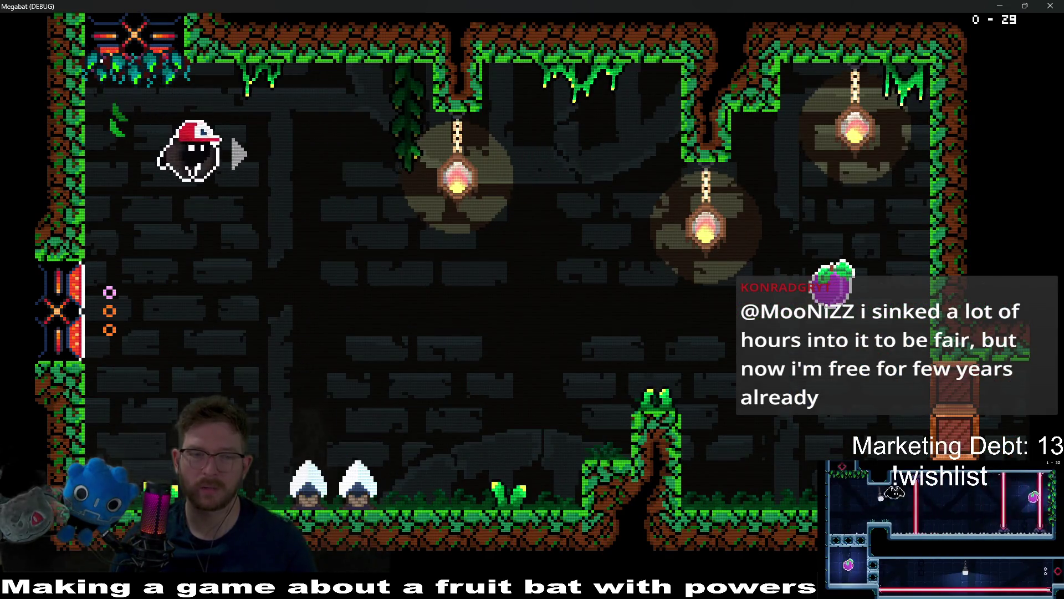
pyautogui.press('Escape')
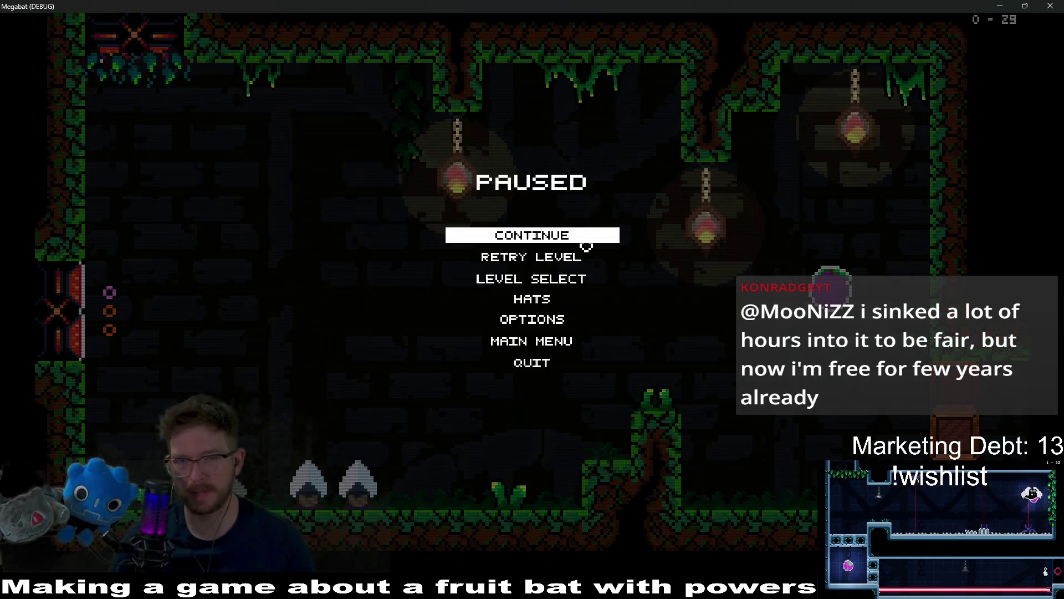
pyautogui.press('Down')
pyautogui.press('Down')
# Step: Open Level Select, browse the forest dome's levels to level 13, then close the game
pyautogui.press('Return')
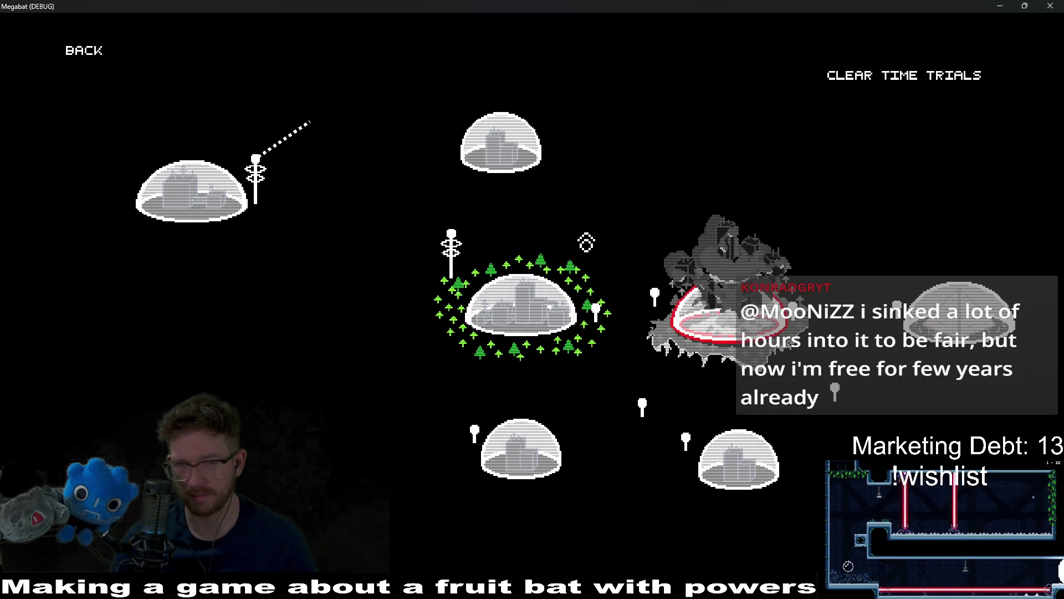
pyautogui.press('Left')
pyautogui.press('Right')
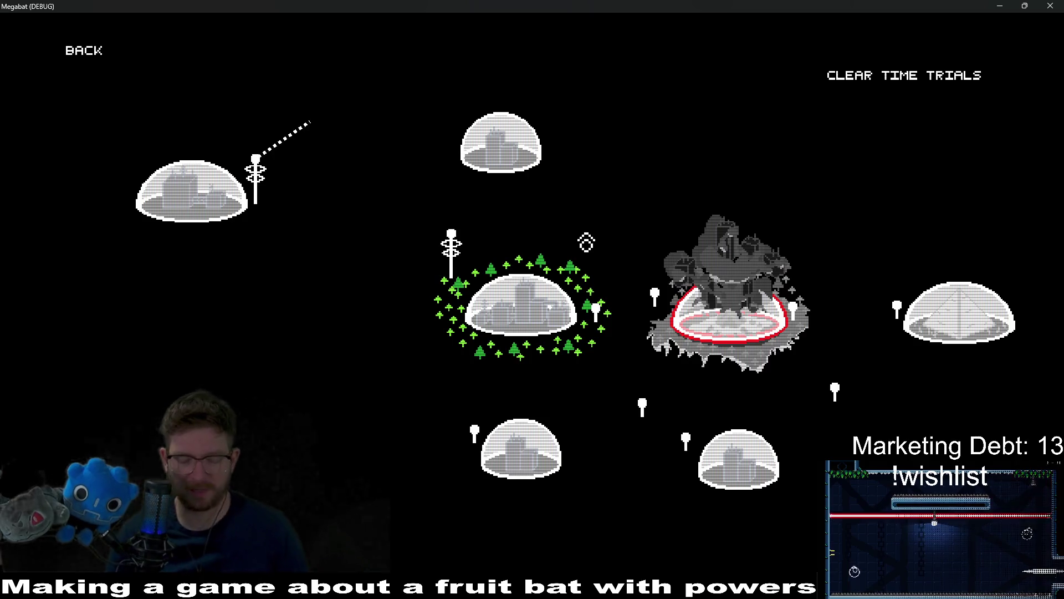
pyautogui.press('Left')
pyautogui.press('Return')
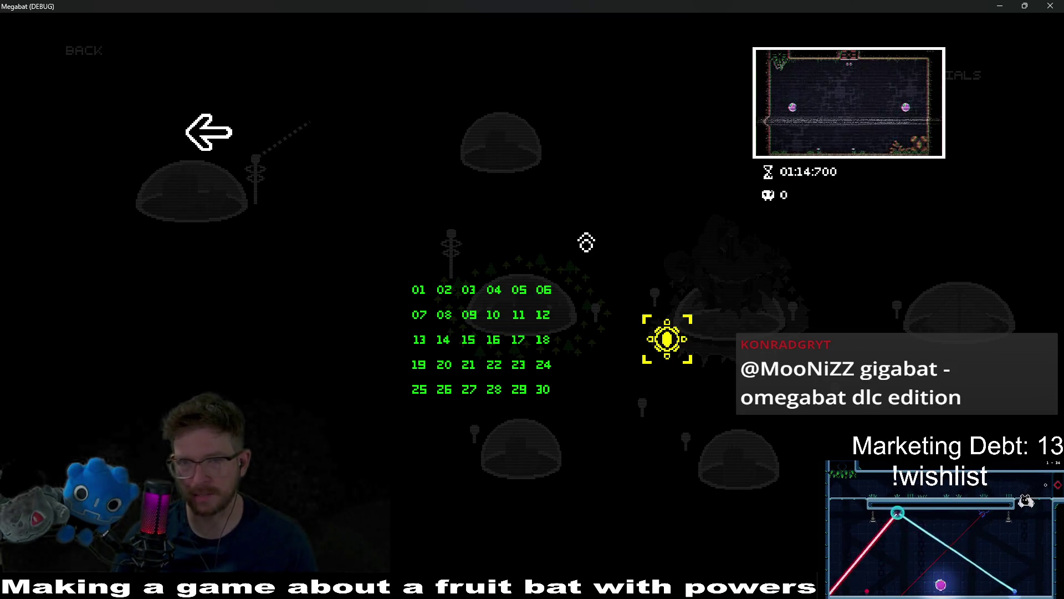
pyautogui.press('Left')
pyautogui.press('Left')
pyautogui.press('Left')
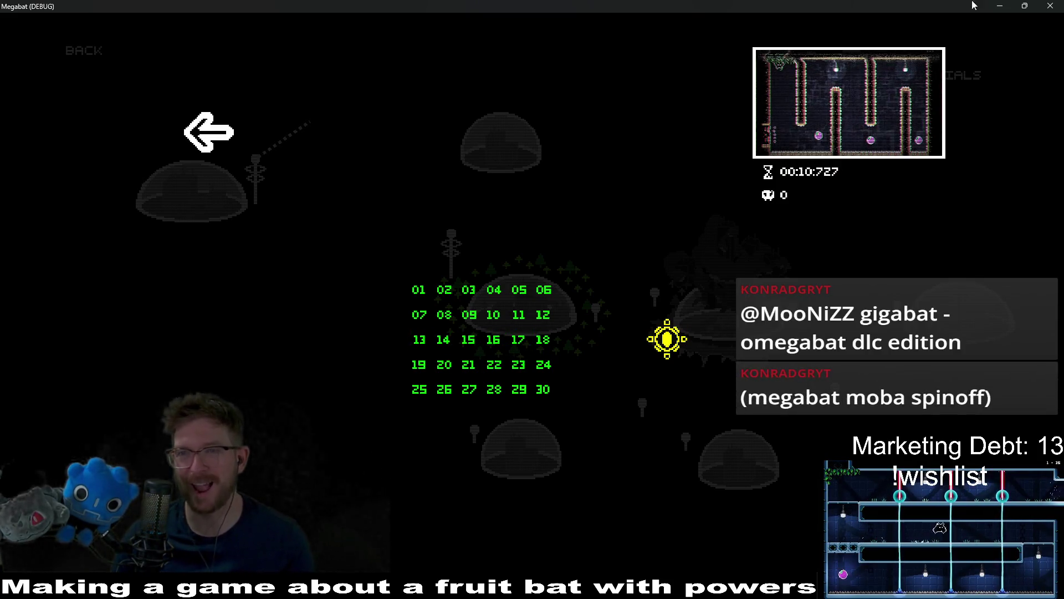
pyautogui.click(1050, 5)
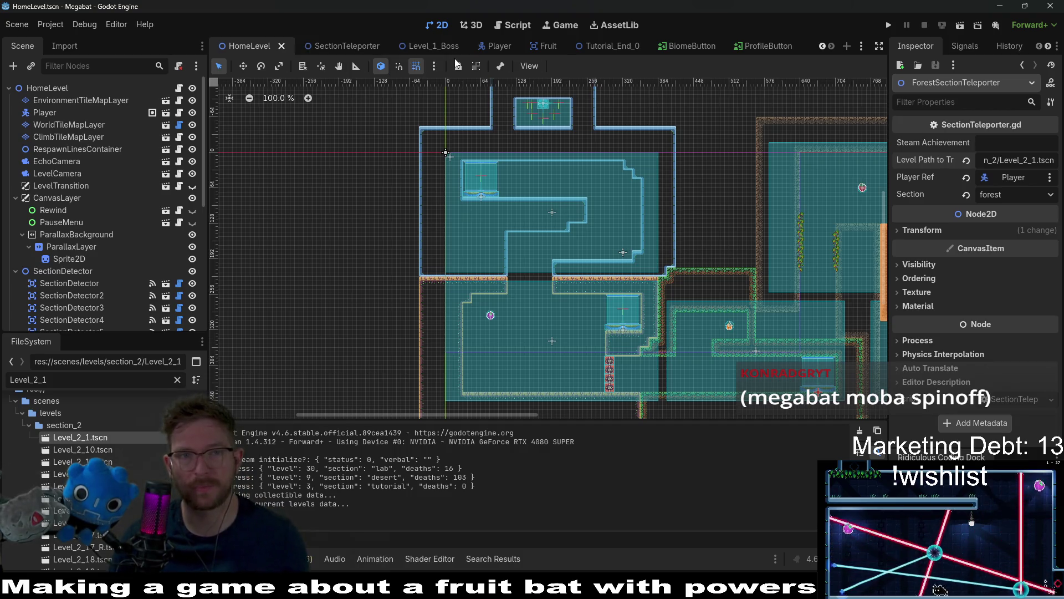
# Step: In the OverworldV2 scene, select ForestBiomeButton and copy Level_2_1.tscn's file path
pyautogui.scroll(3, 334, 46)
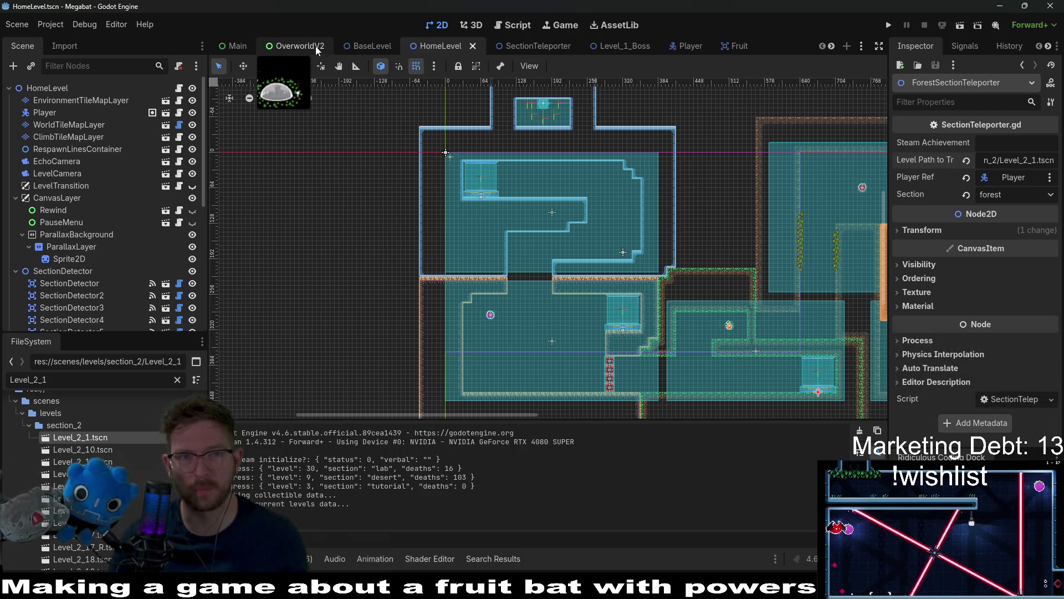
pyautogui.click(296, 46)
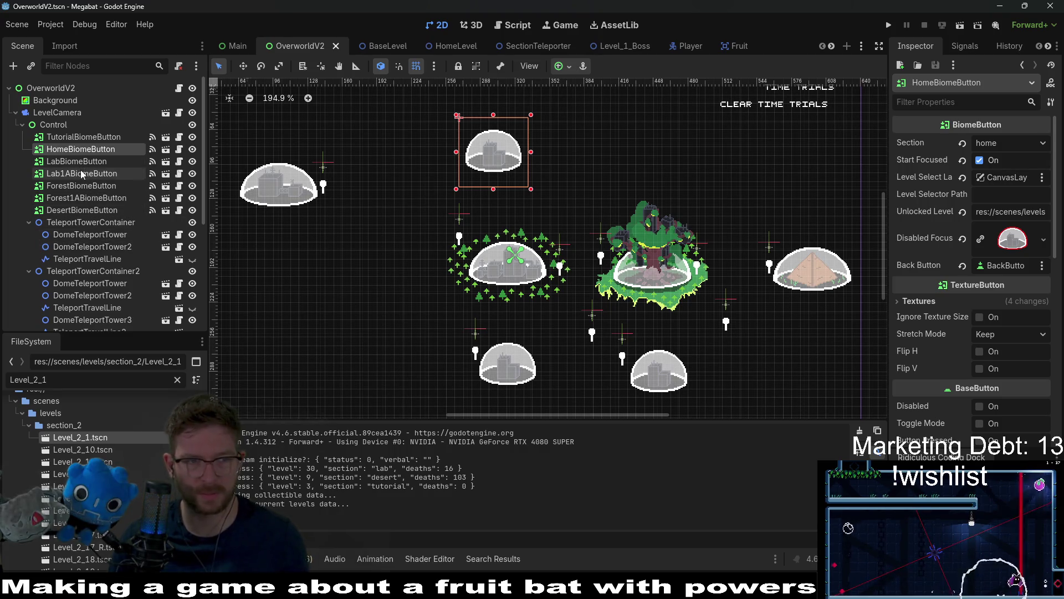
pyautogui.click(74, 187)
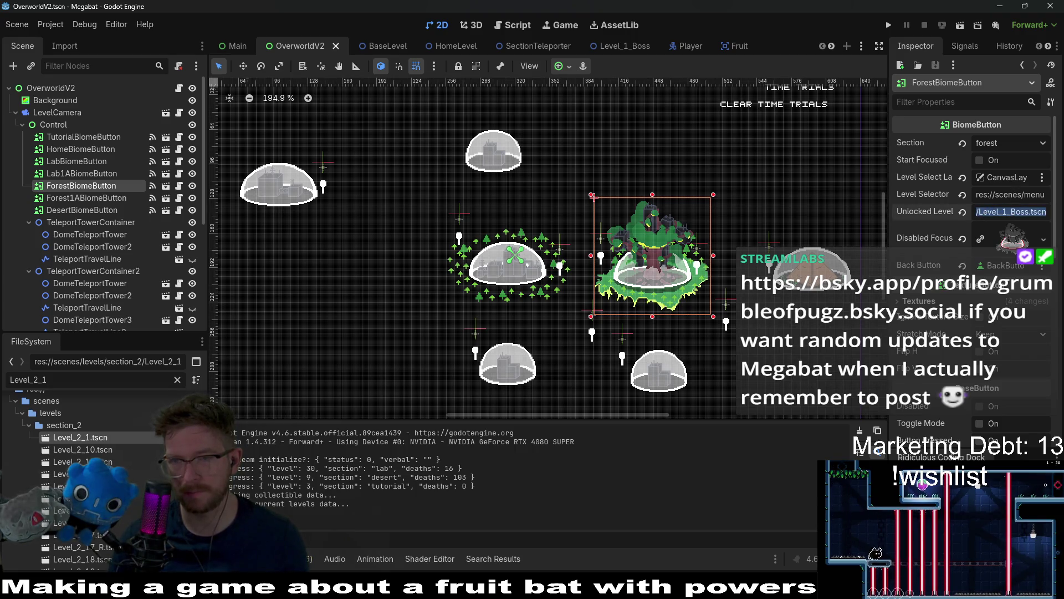
pyautogui.rightClick(97, 442)
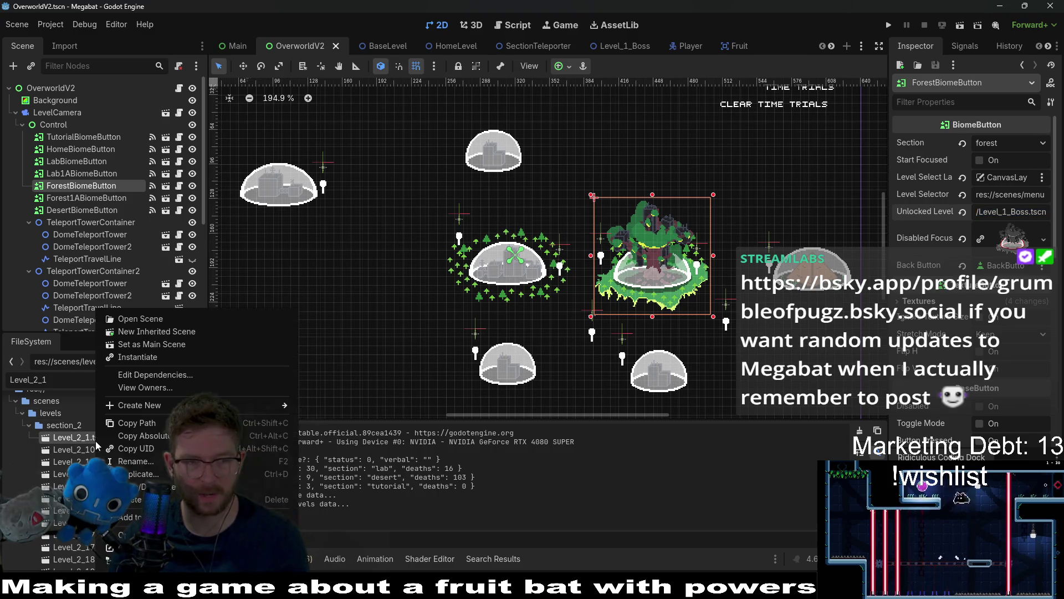
pyautogui.click(144, 426)
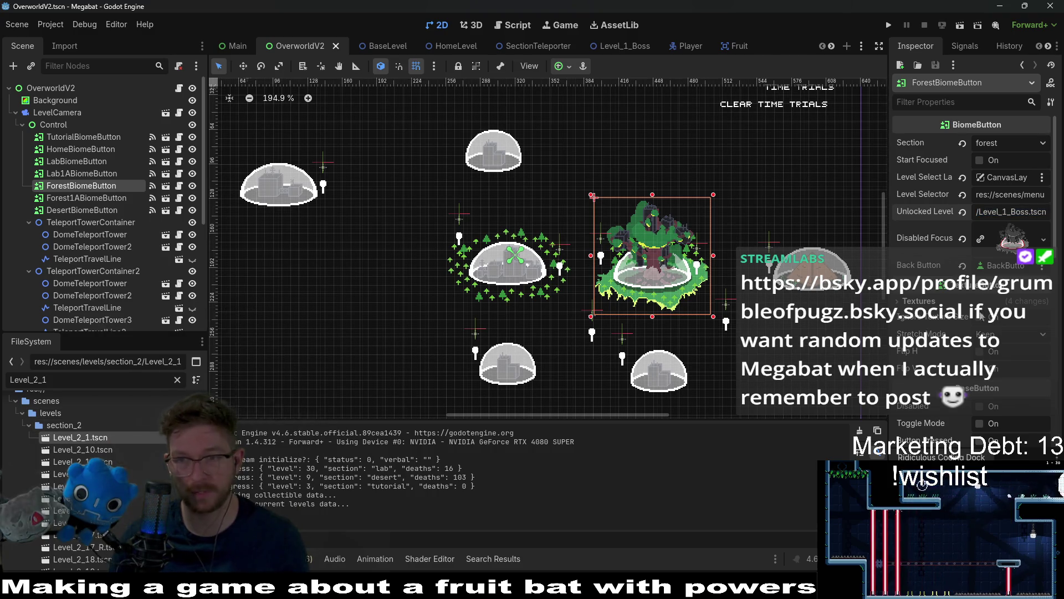
# Step: Paste the path as the Unlocked Level, save the overworld scene and run the project
pyautogui.click(1013, 209)
pyautogui.hotkey('ctrl', 'v')
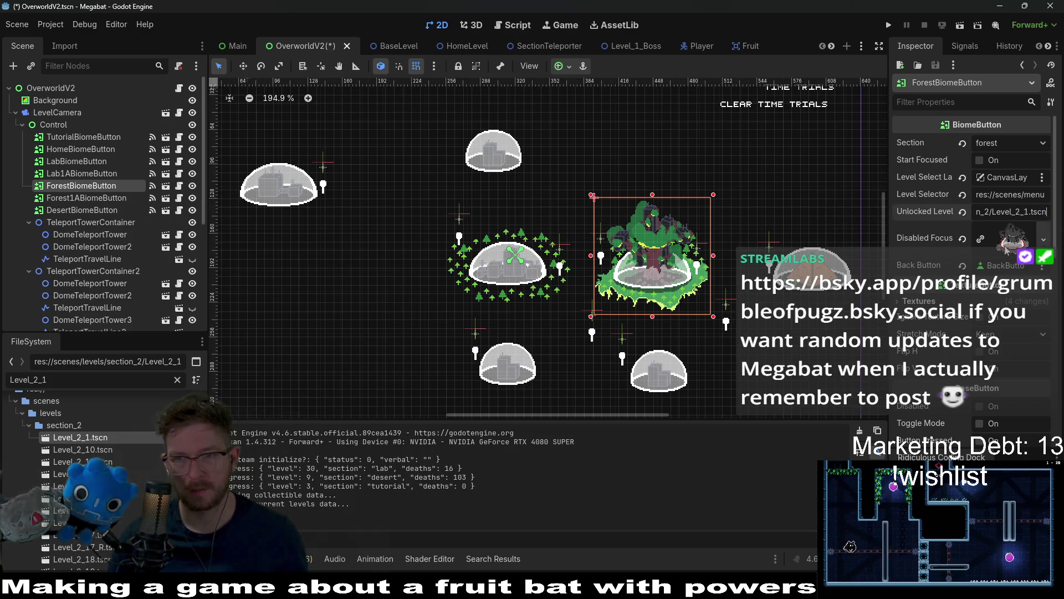
pyautogui.hotkey('ctrl', 's')
pyautogui.click(891, 25)
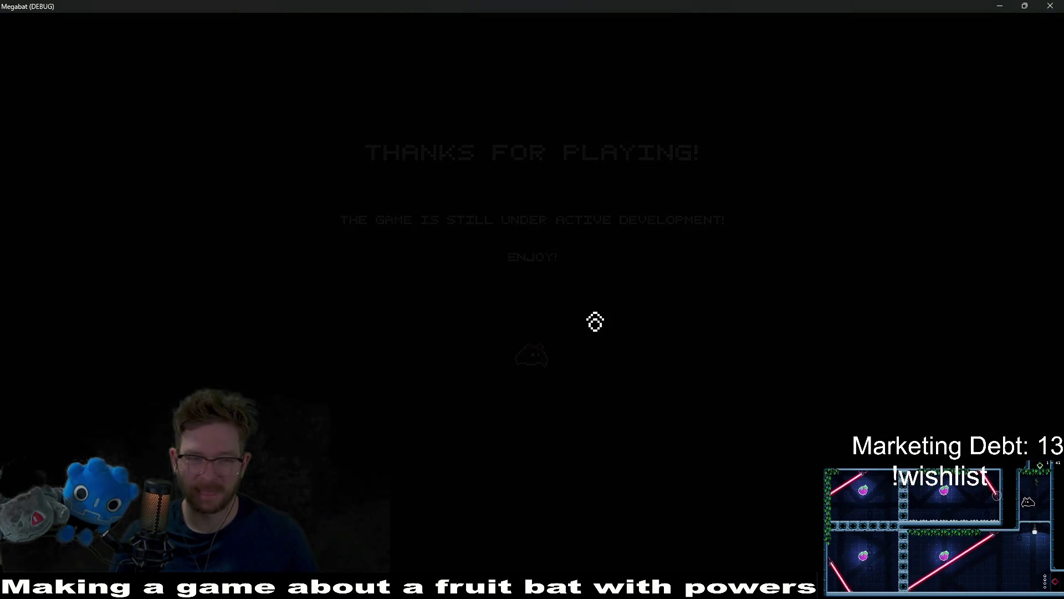
# Step: Start with the first profile, fly the bat from the lab into the forest caves, and pause
pyautogui.click(545, 292)
pyautogui.click(454, 171)
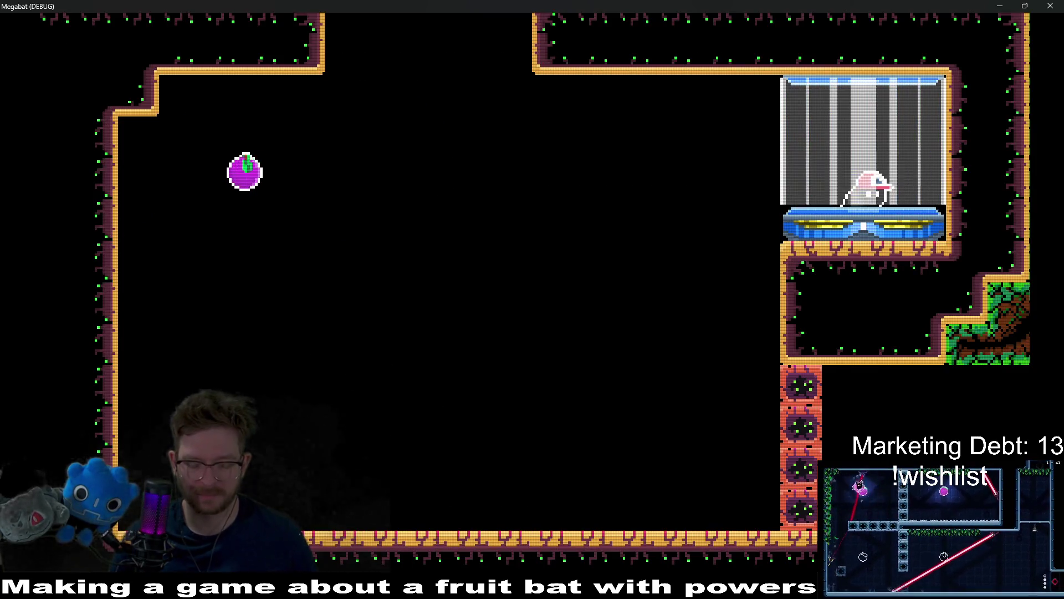
pyautogui.press('Left')
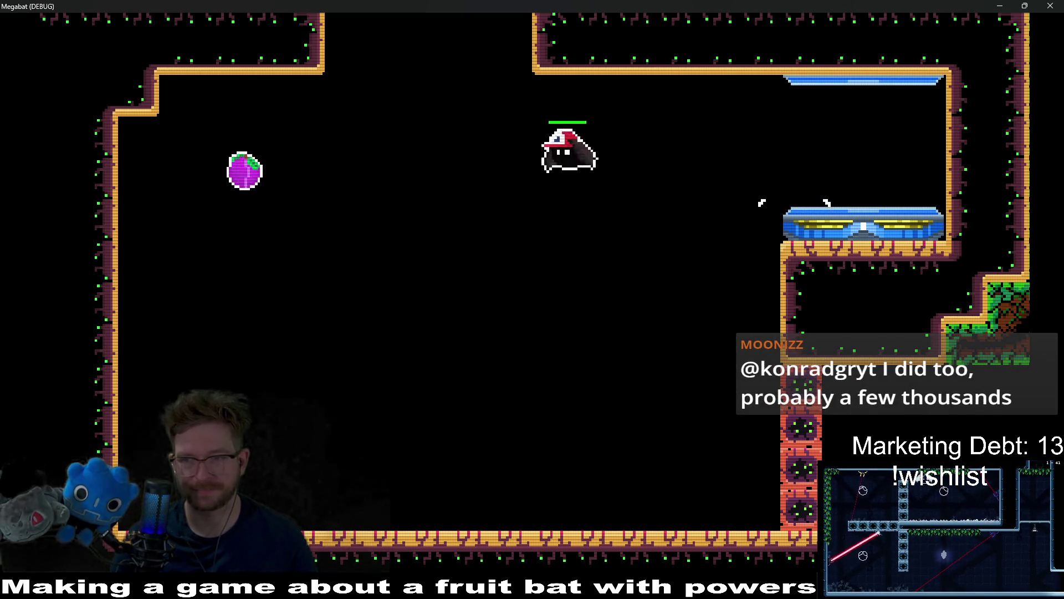
pyautogui.press('Down')
pyautogui.press('Right')
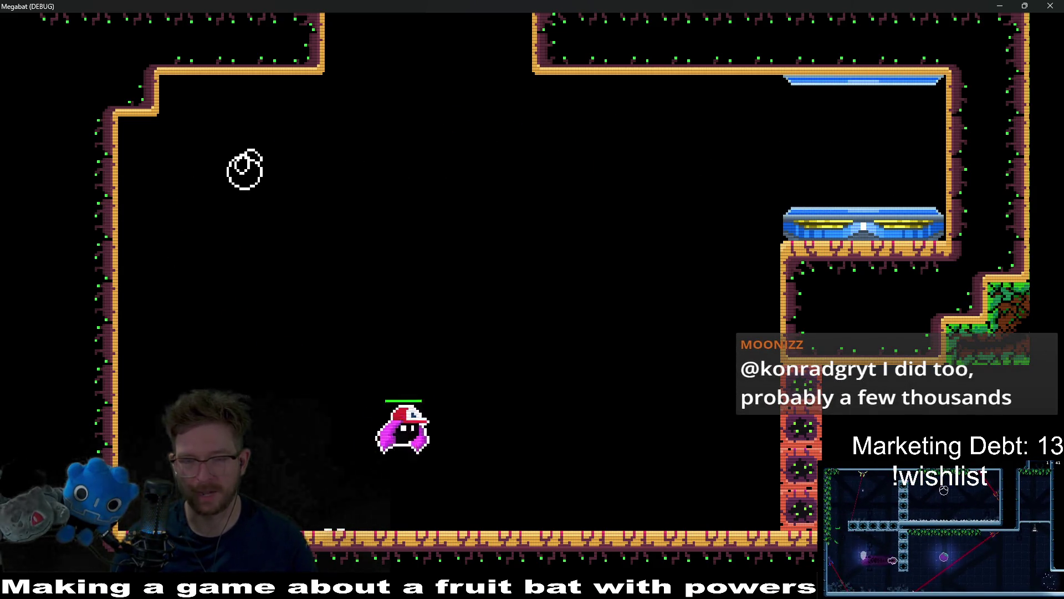
pyautogui.press('space')
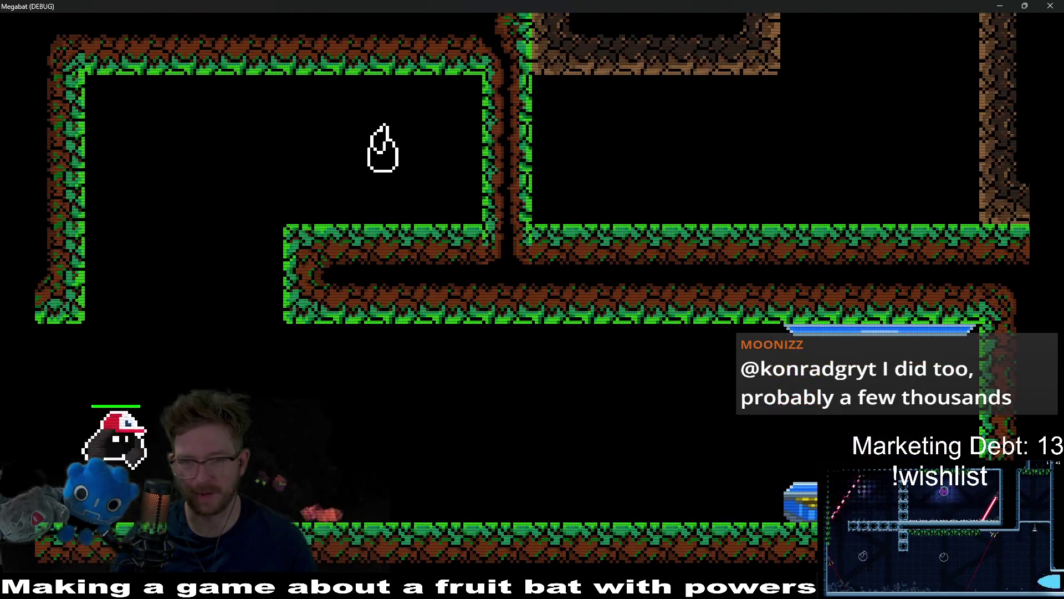
pyautogui.press('Right')
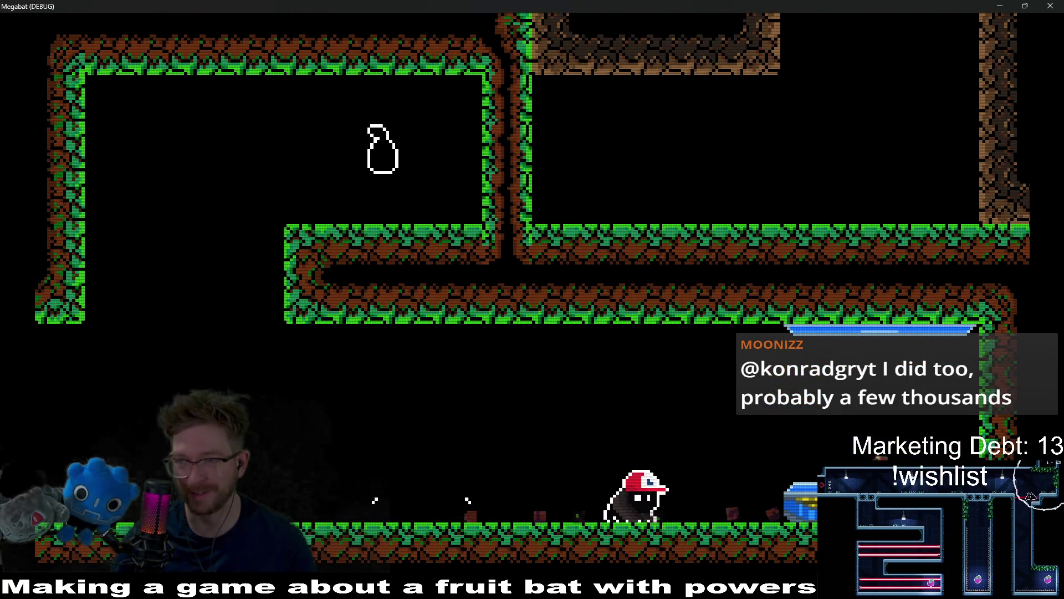
pyautogui.press('Right')
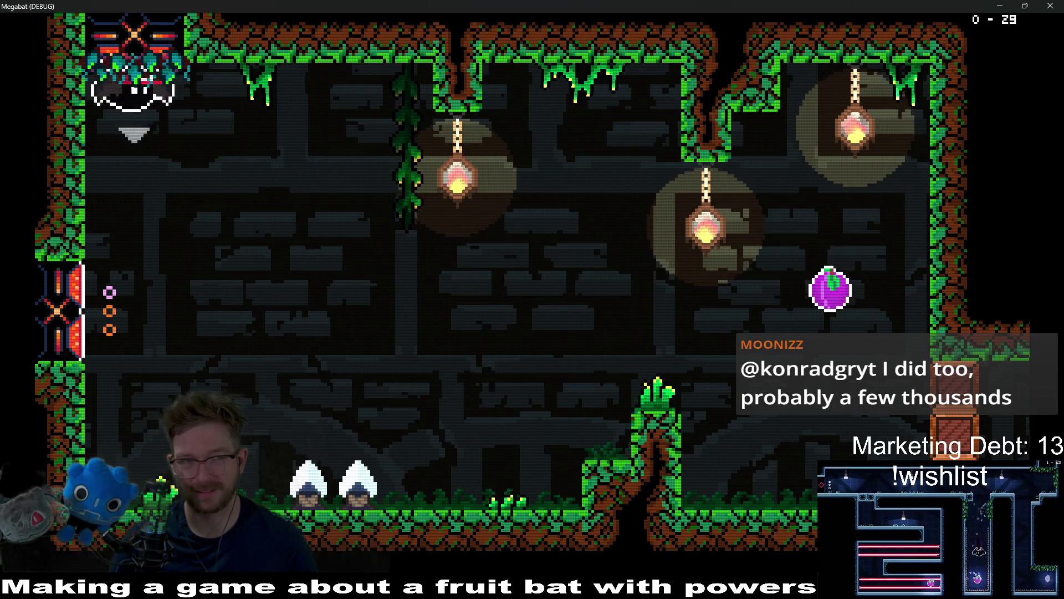
pyautogui.press('Escape')
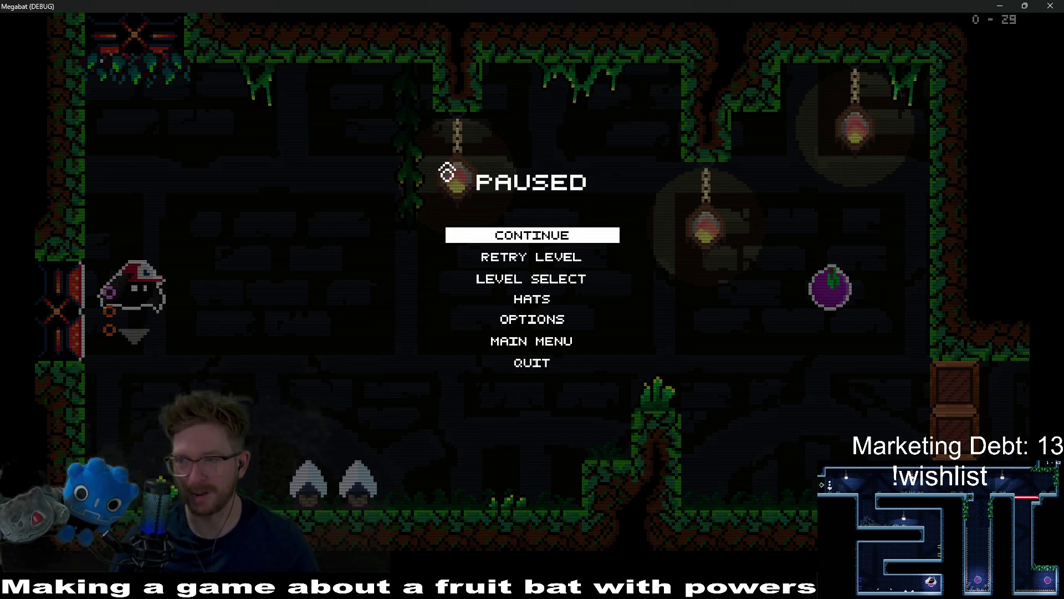
pyautogui.press('Down')
pyautogui.press('Down')
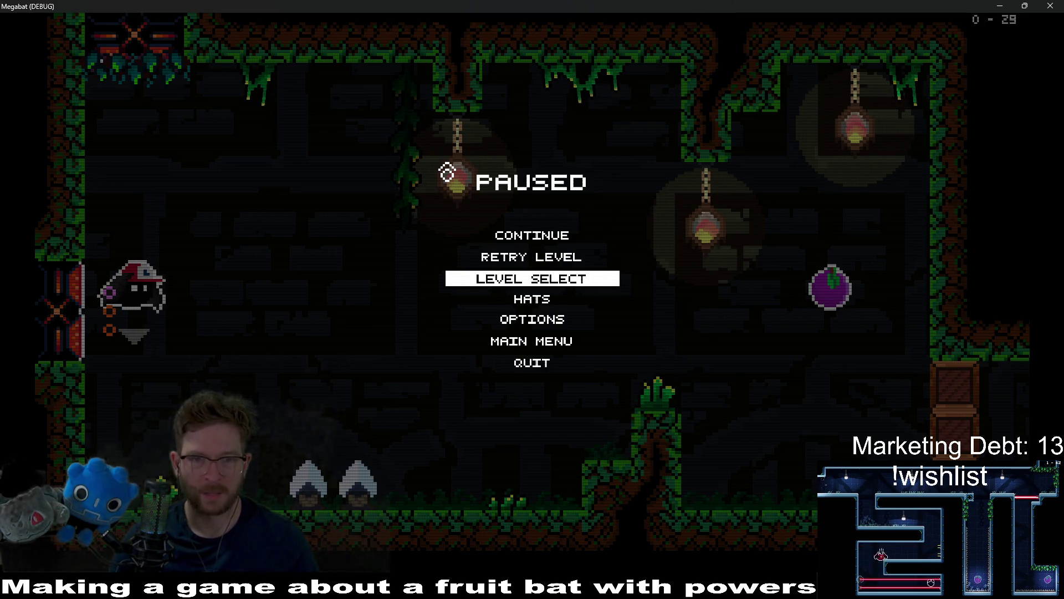
# Step: Open Level Select, choose the green forest dome and browse its grid to level 18
pyautogui.press('Return')
pyautogui.press('Up')
pyautogui.press('Right')
pyautogui.press('Left')
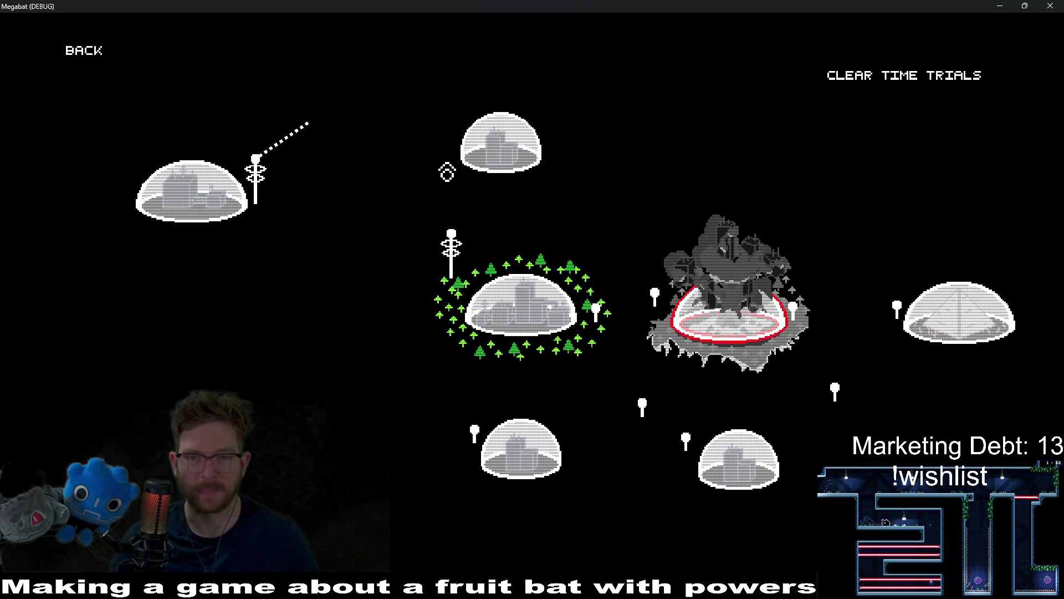
pyautogui.press('Left')
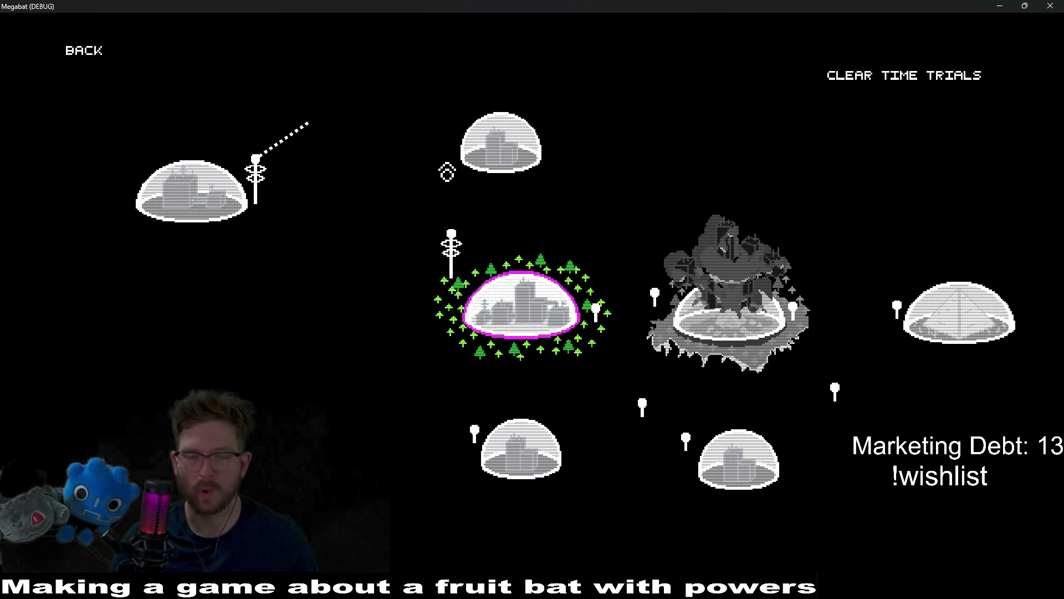
pyautogui.press('Right')
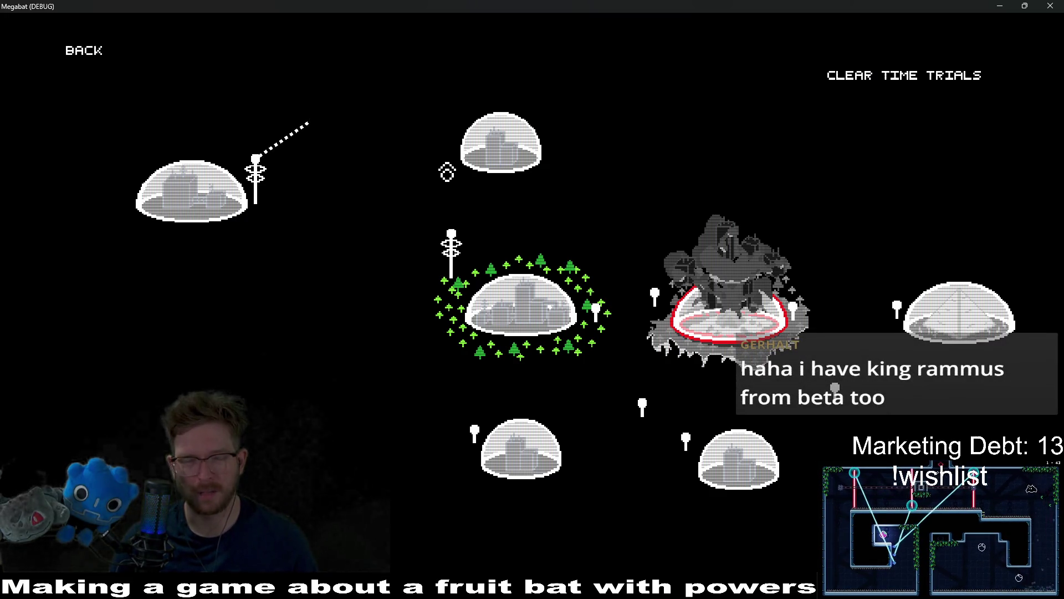
pyautogui.press('Left')
pyautogui.press('Return')
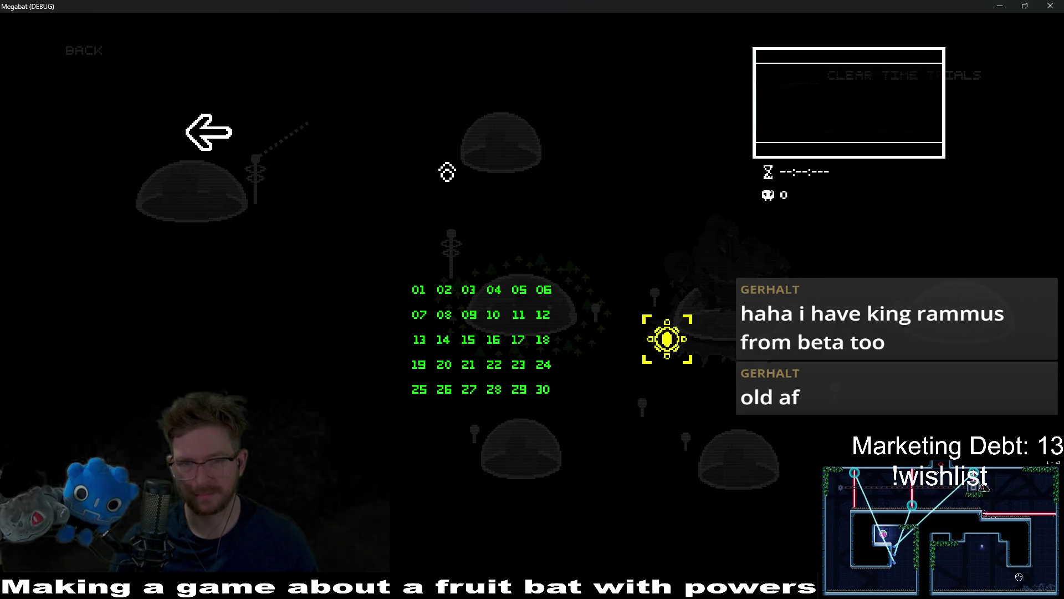
pyautogui.press('Left')
pyautogui.press('Left')
pyautogui.press('Left')
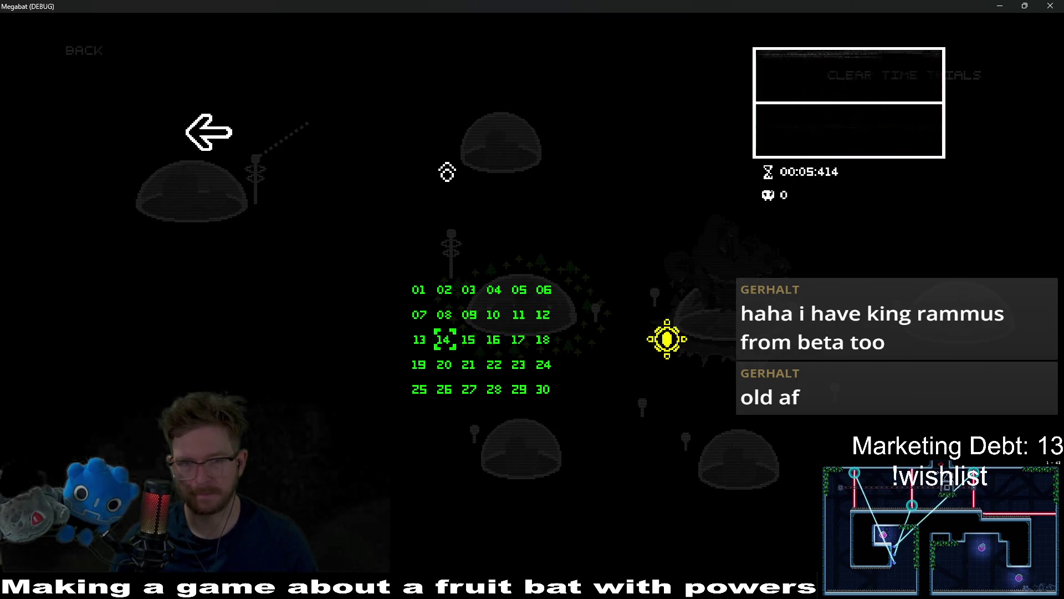
pyautogui.press('Right')
pyautogui.press('Right')
pyautogui.press('Right')
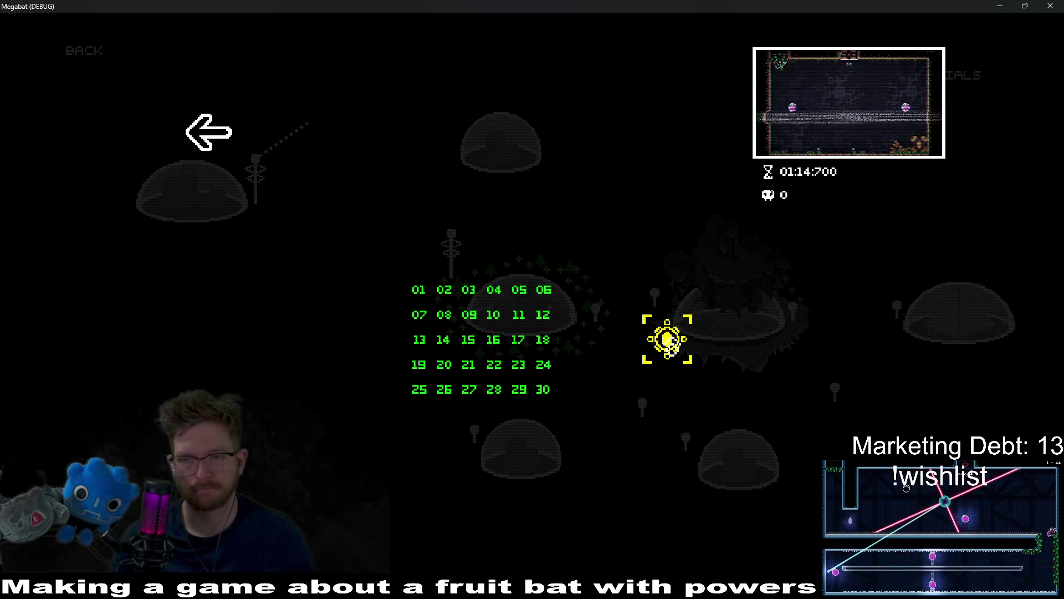
# Step: Start level 1-31 and collect the arena's fruit as the crab boss arrives
pyautogui.press('Return')
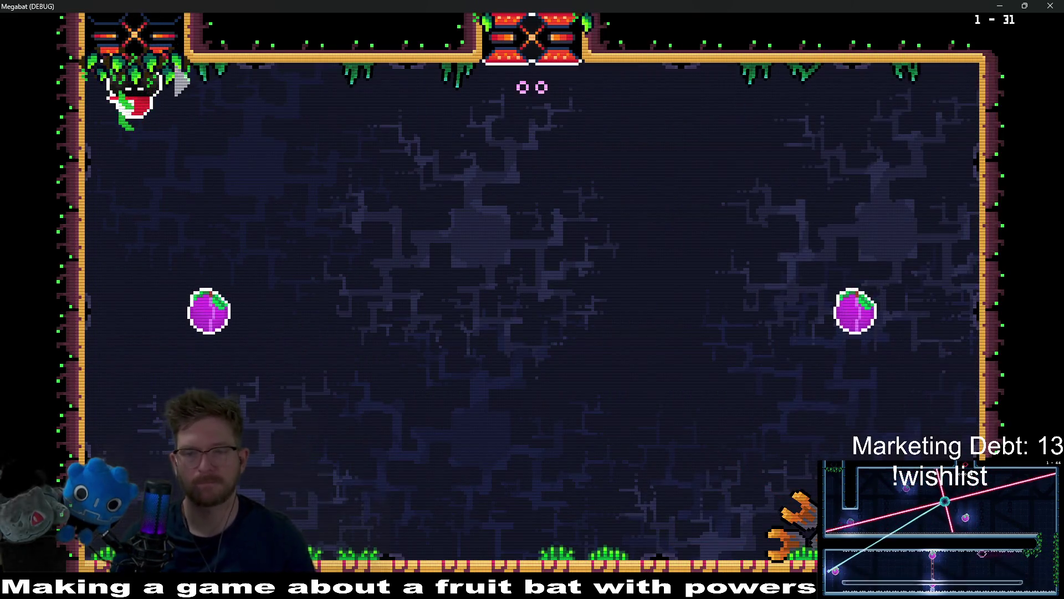
pyautogui.press('Left')
pyautogui.press('Right')
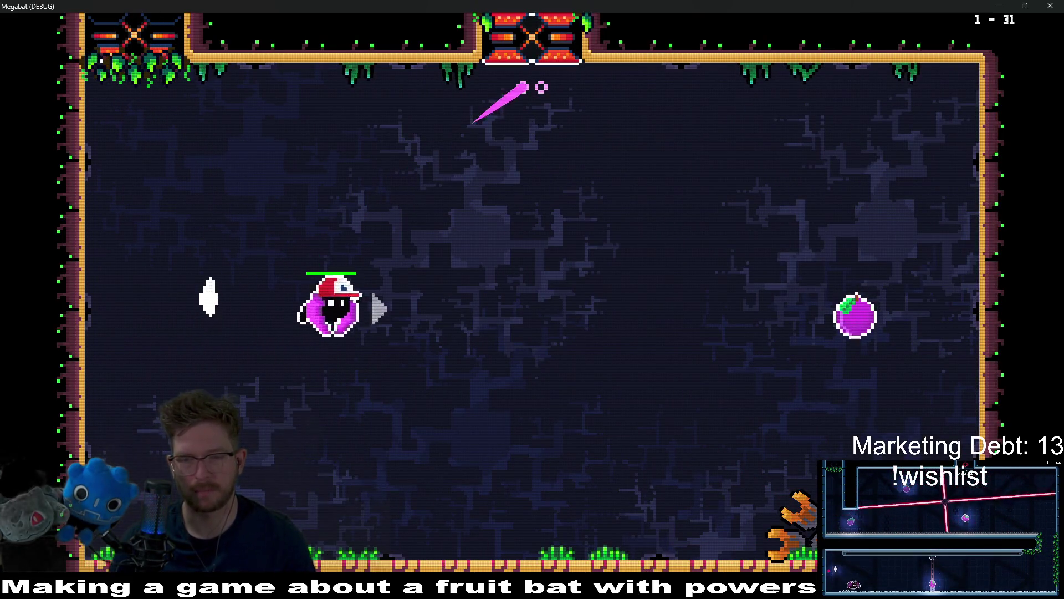
pyautogui.press('Left')
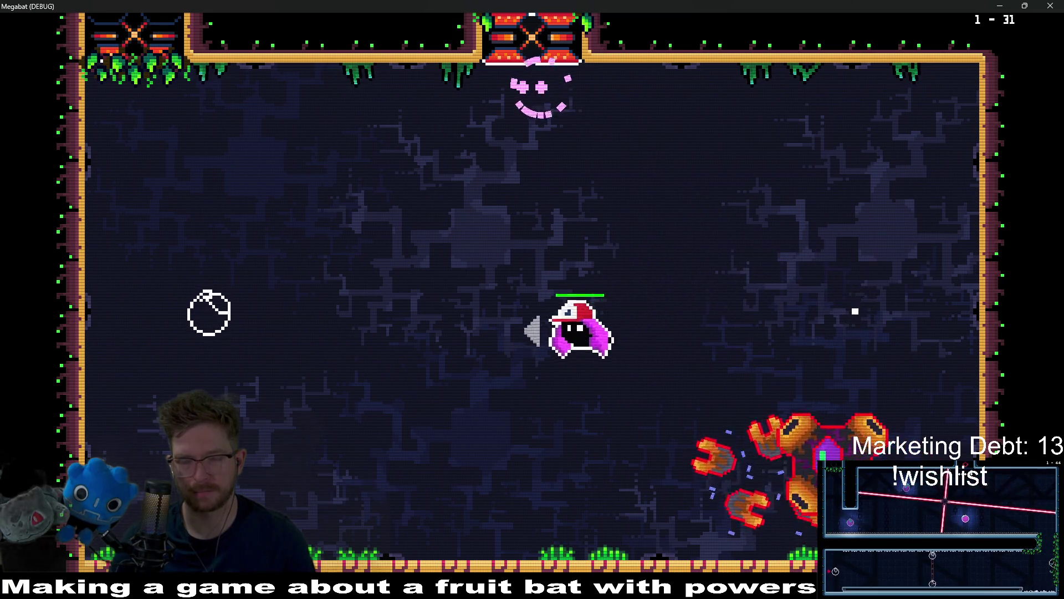
pyautogui.press('Down')
pyautogui.press('Right')
pyautogui.press('Left')
pyautogui.press('Right')
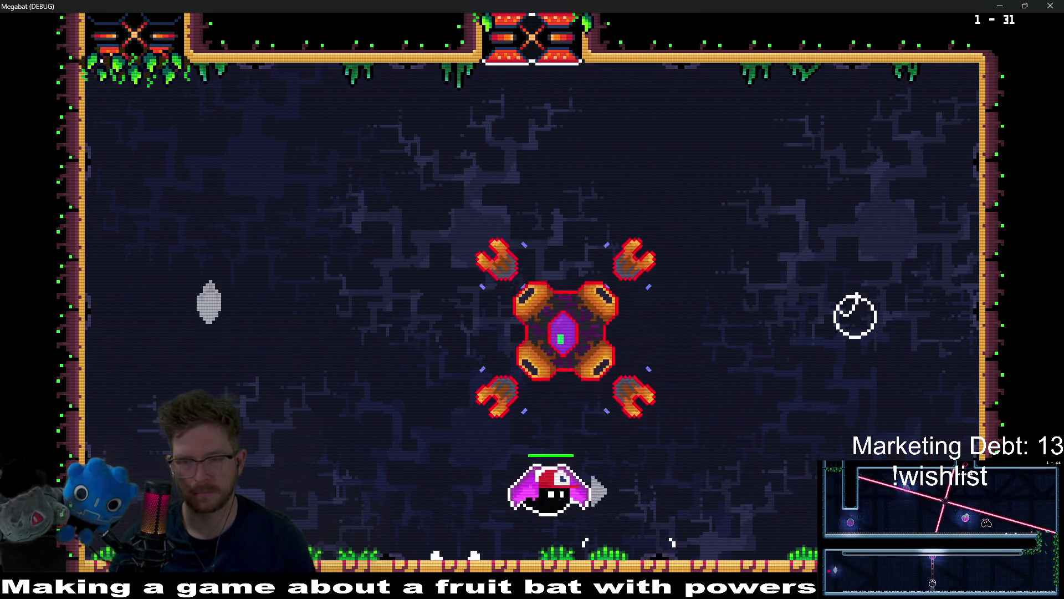
pyautogui.press('Left')
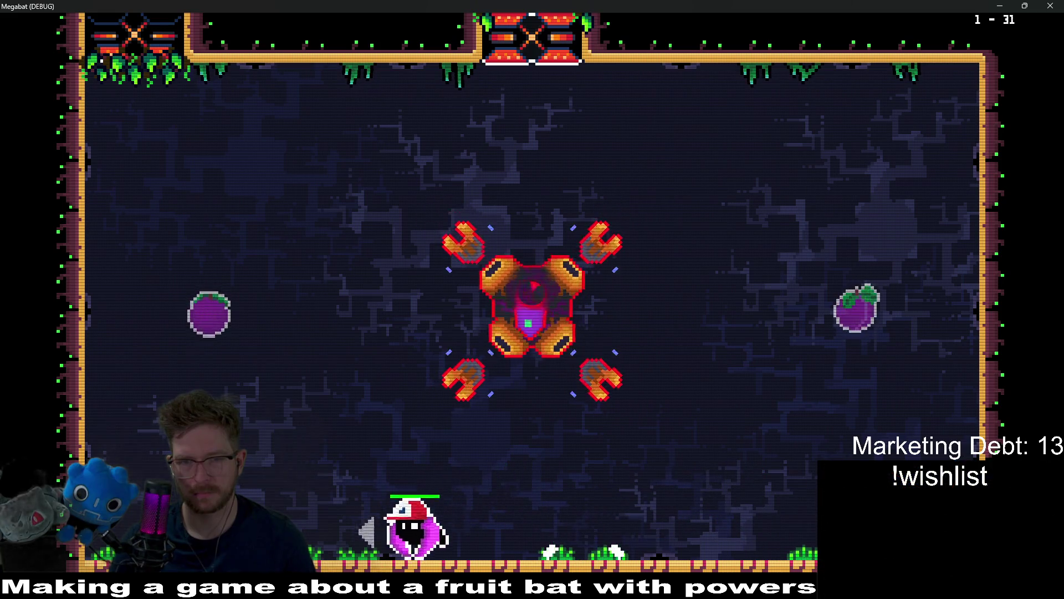
# Step: Dodge the boss and its lasers across the arena, then pause the game
pyautogui.press('Right')
pyautogui.press('Left')
pyautogui.press('Right')
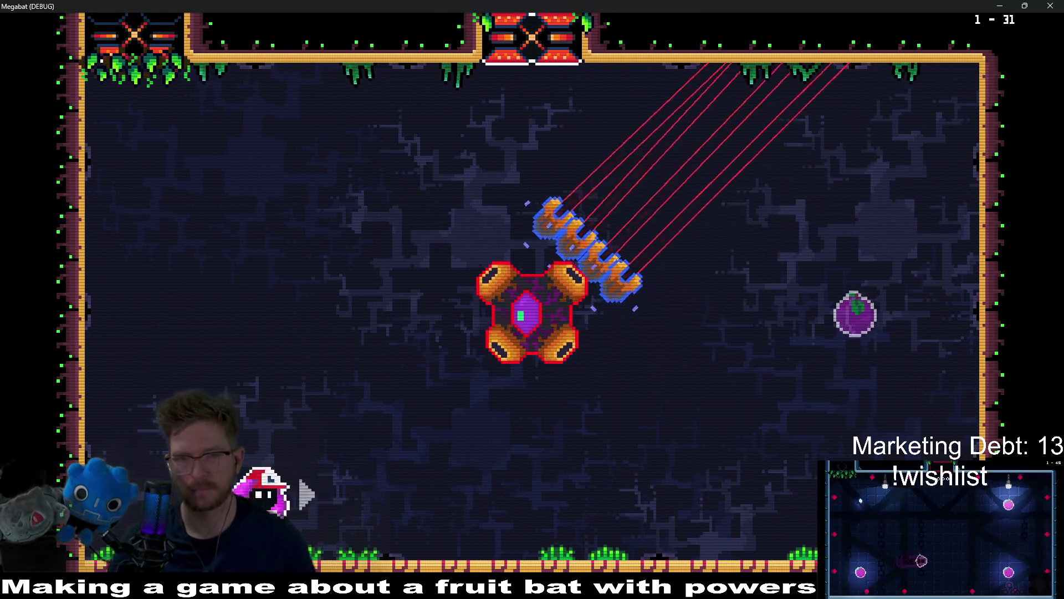
pyautogui.press('Up')
pyautogui.press('Left')
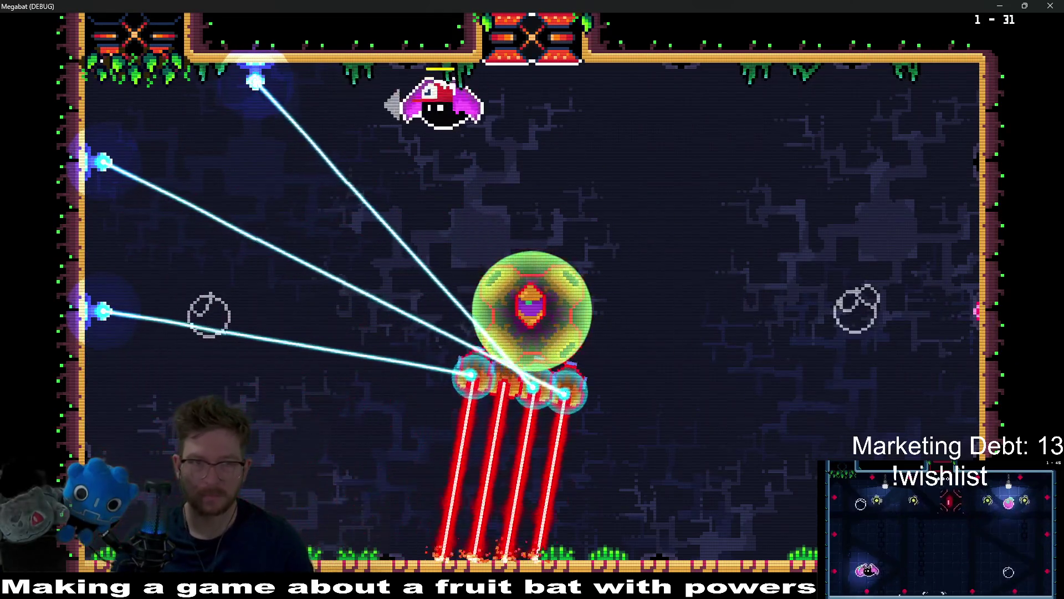
pyautogui.press('Right')
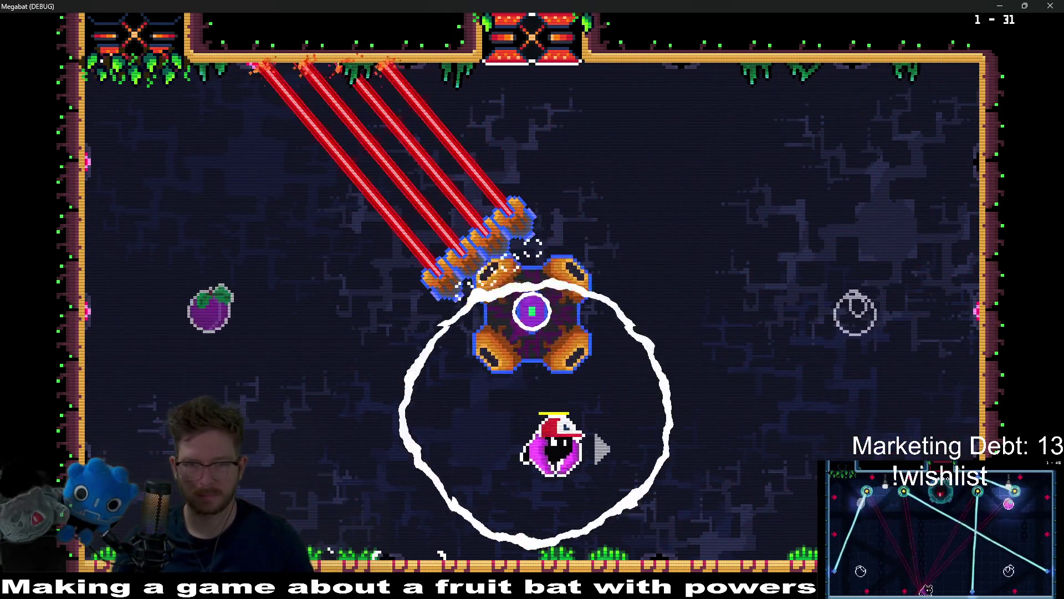
pyautogui.press('Escape')
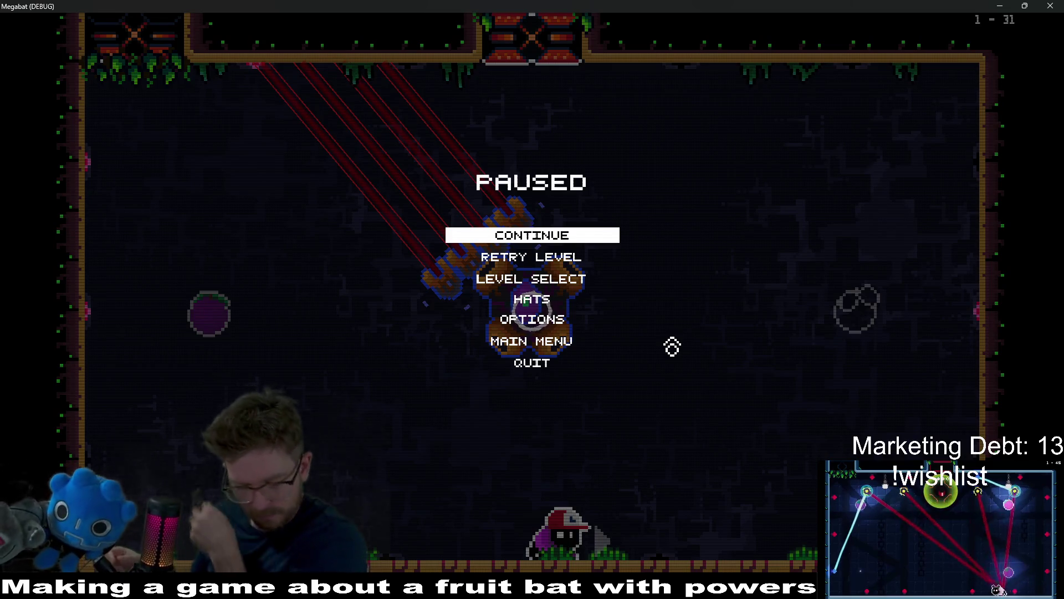
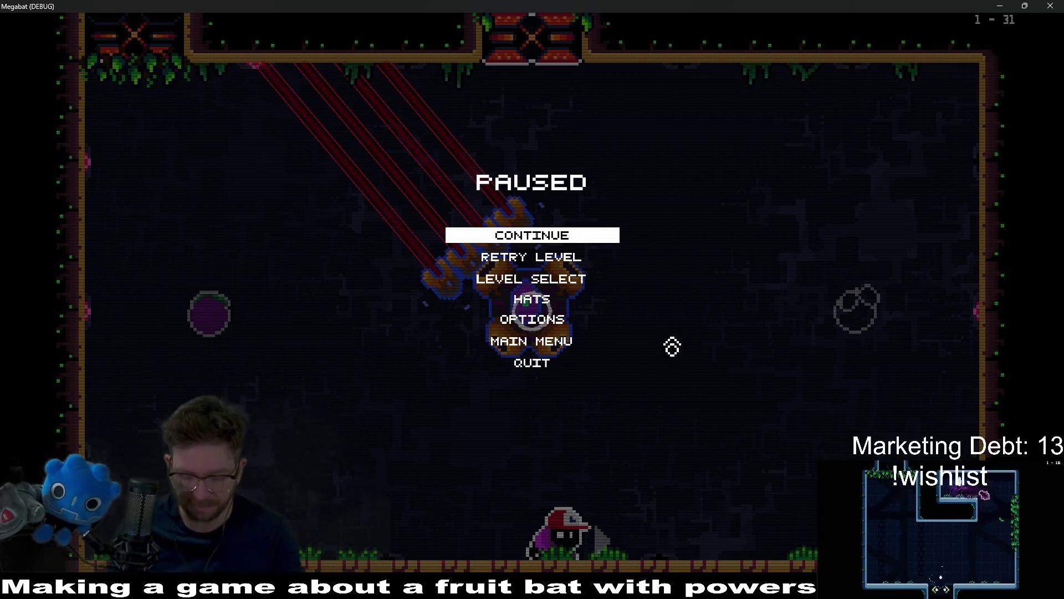
# Step: Resume the boss fight and weave the bat around the boss's lasers
pyautogui.press('Escape')
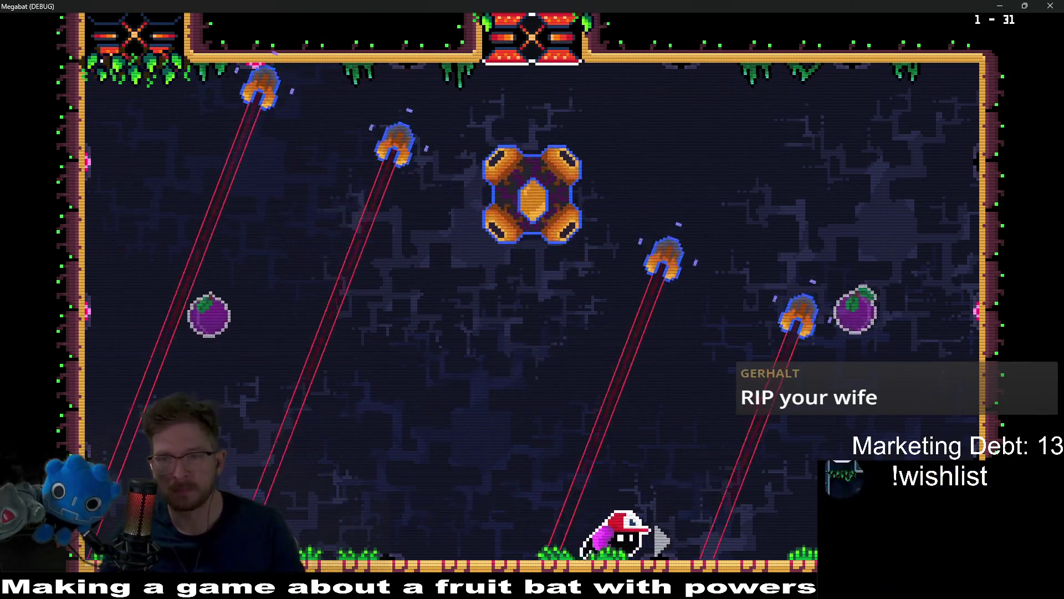
pyautogui.press('Right')
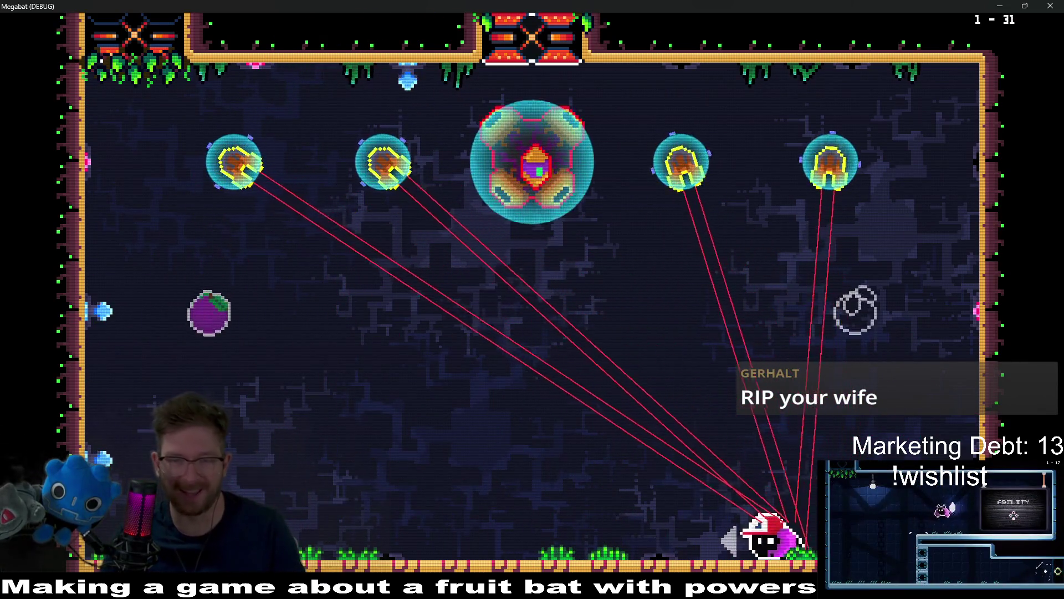
pyautogui.press('Left')
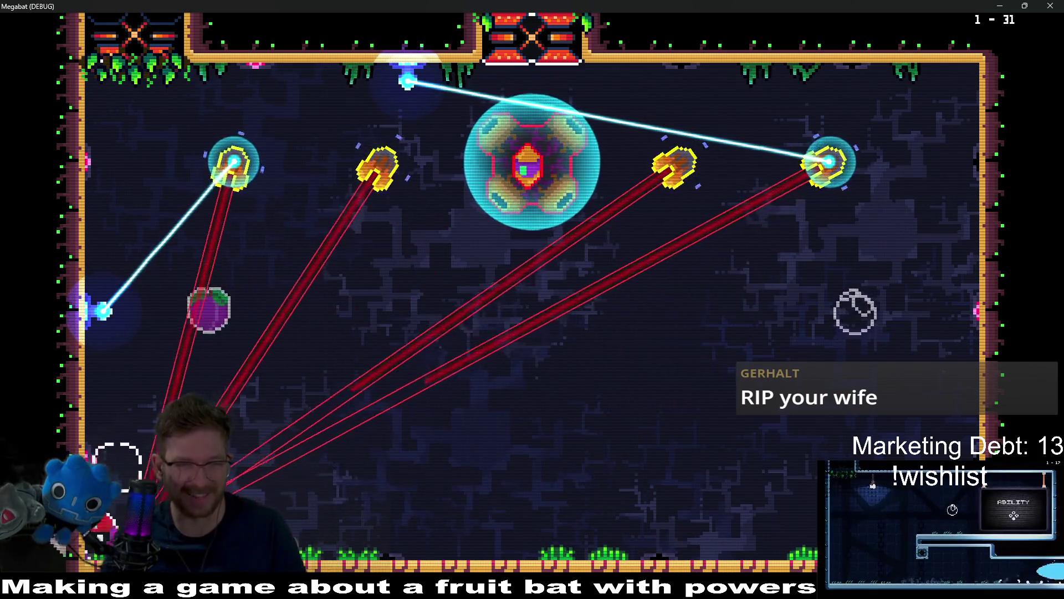
pyautogui.press('Up')
pyautogui.press('Right')
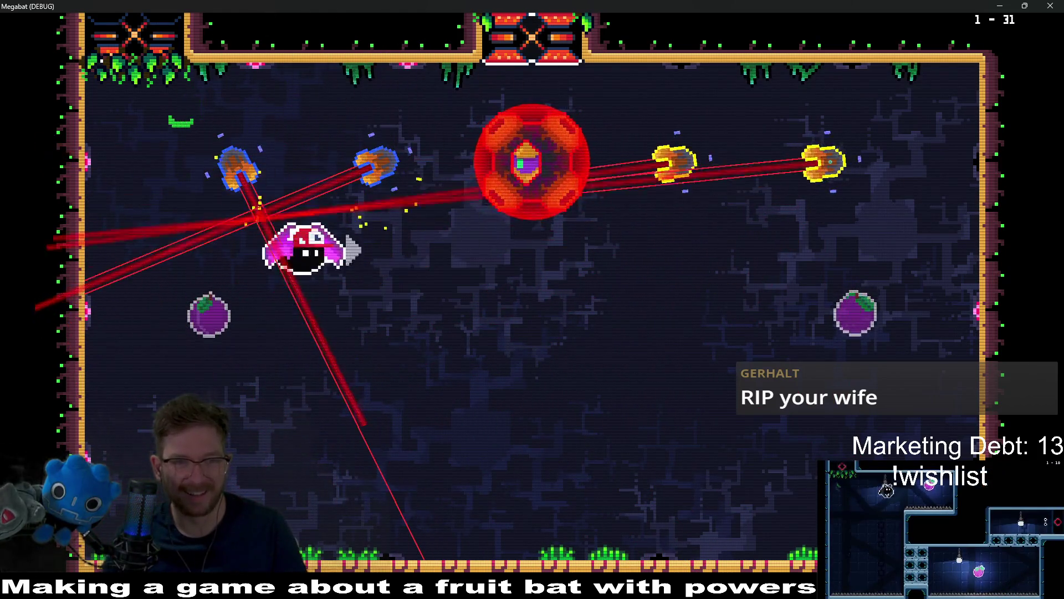
pyautogui.press('Down')
pyautogui.press('Right')
pyautogui.press('Up')
pyautogui.press('Left')
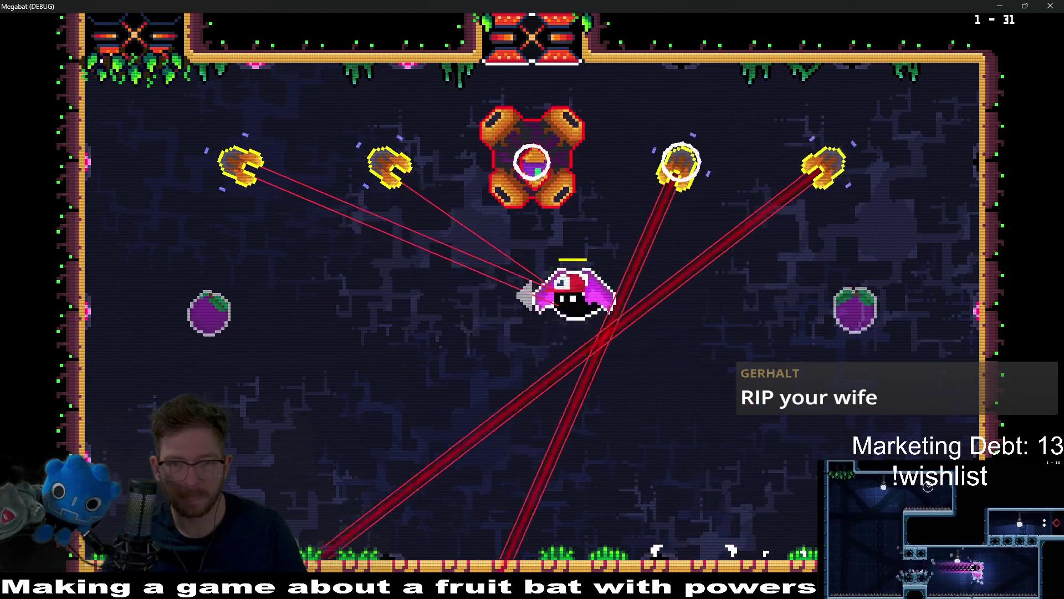
# Step: Hop along the floor, climb the left side and skim the ceiling to keep dodging
pyautogui.press('Right')
pyautogui.press('Down')
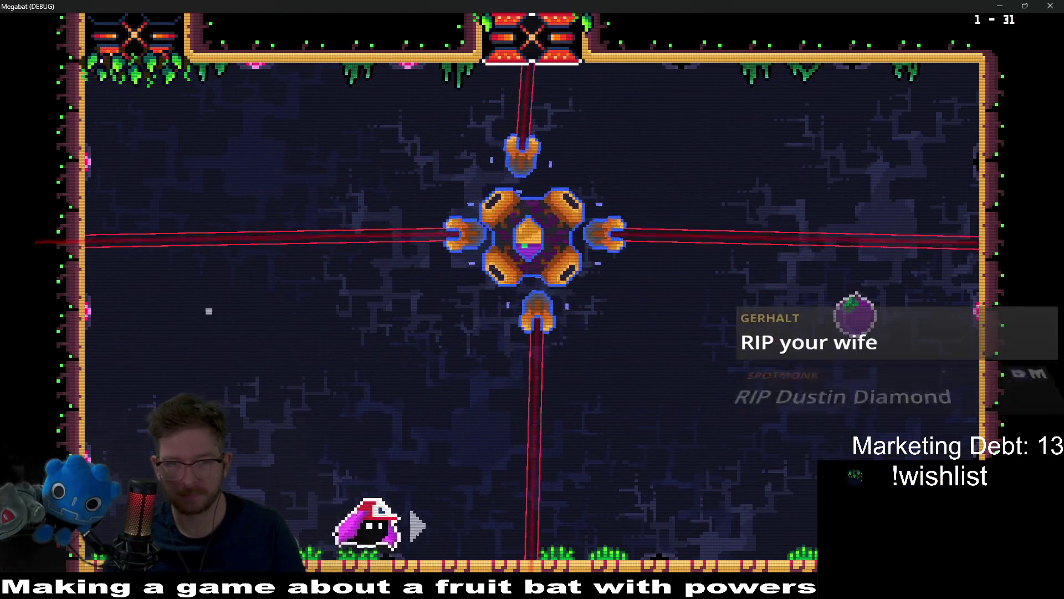
pyautogui.press('Up')
pyautogui.press('Left')
pyautogui.press('Down')
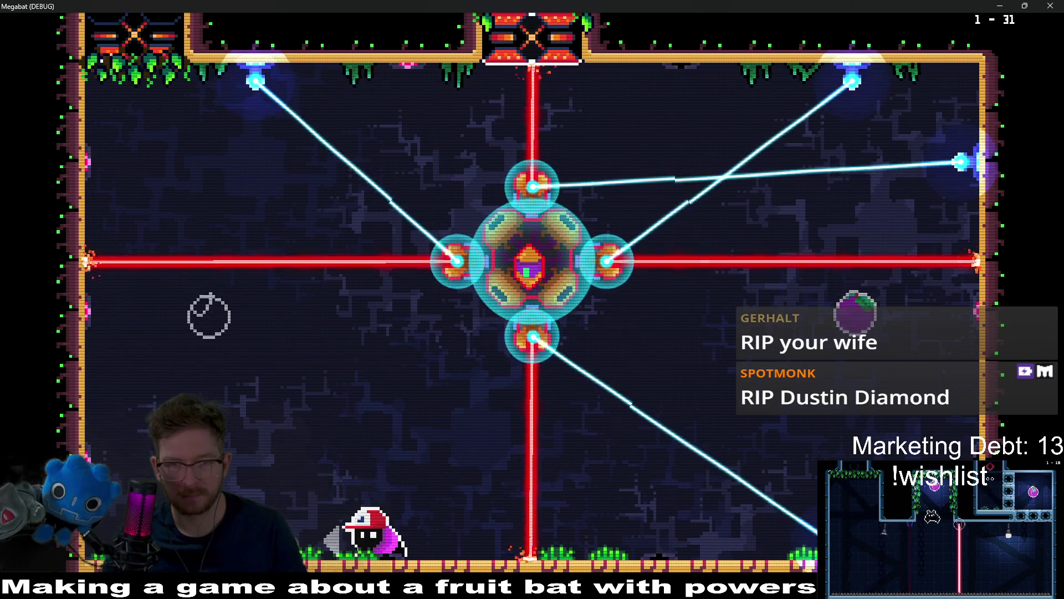
pyautogui.press('Left')
pyautogui.press('Up')
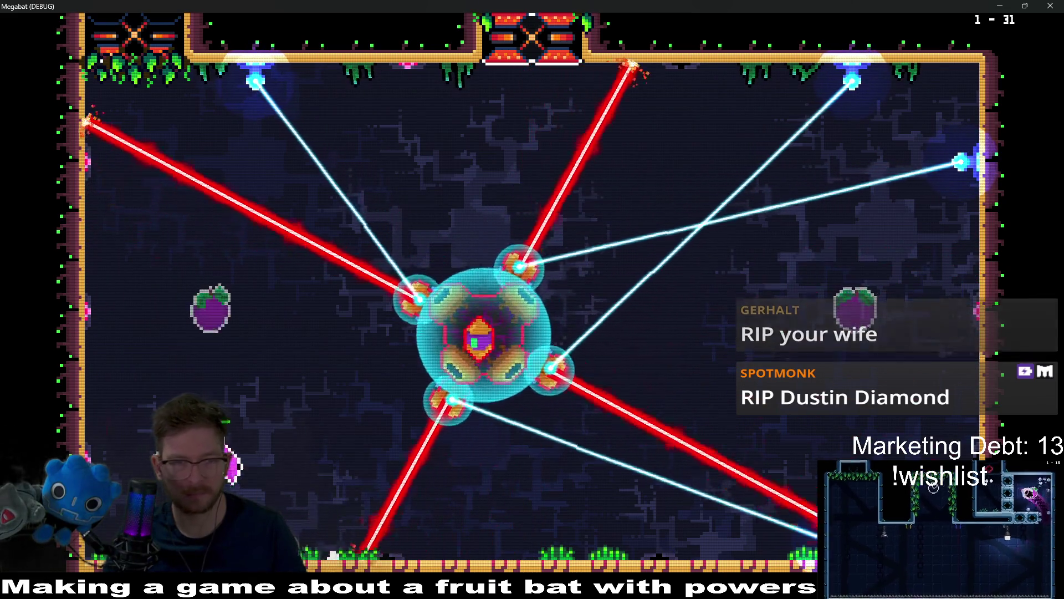
pyautogui.press('Right')
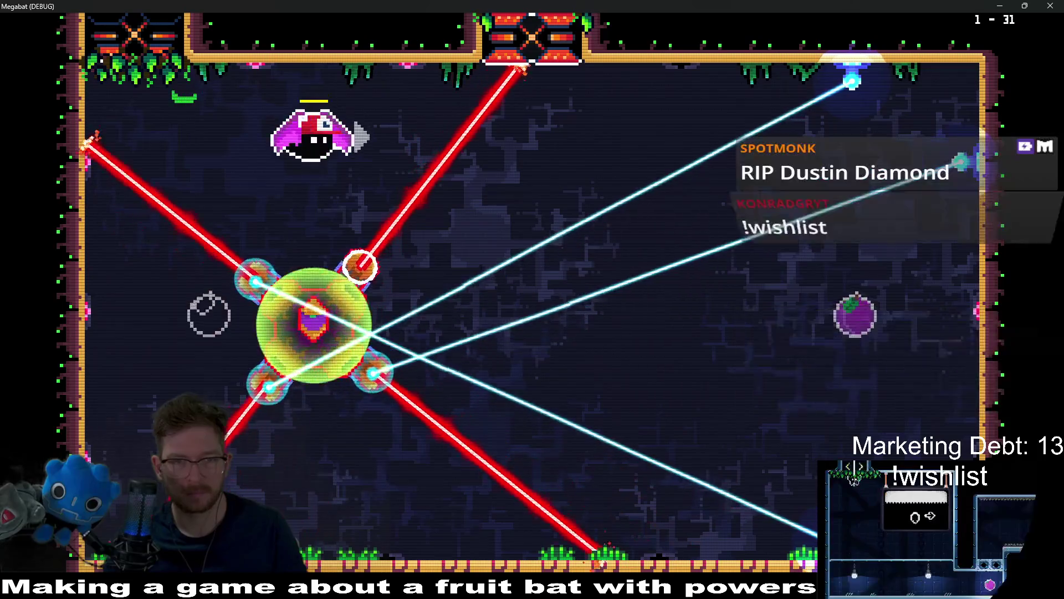
pyautogui.press('Right')
pyautogui.press('Down')
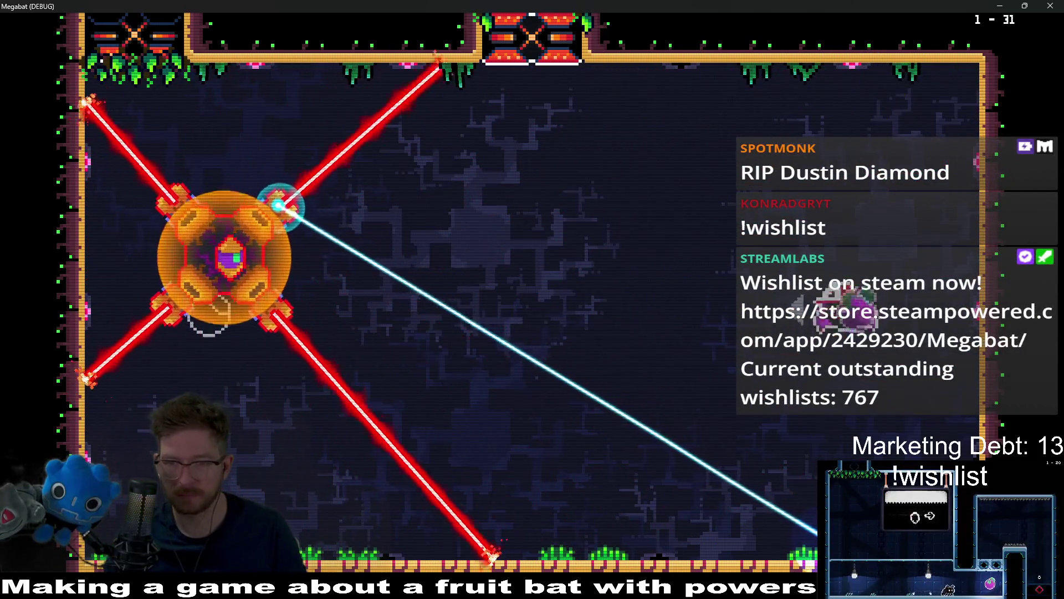
pyautogui.press('Left')
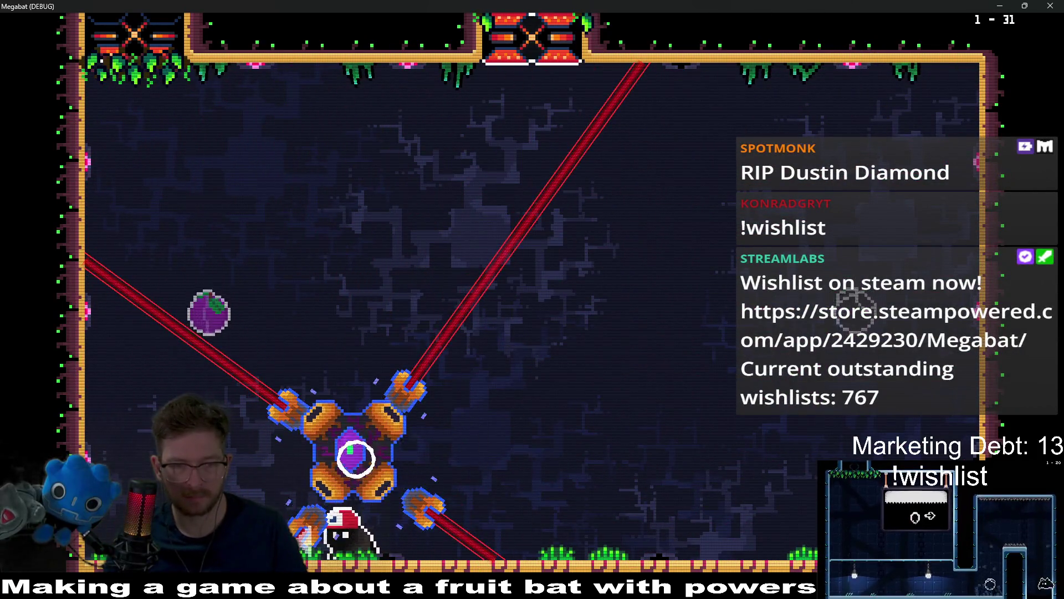
# Step: Land the final hits to defeat the boss and fly up onto the blue platform
pyautogui.press('Right')
pyautogui.press('Up')
pyautogui.press('Left')
pyautogui.press('Up')
pyautogui.press('Right')
pyautogui.press('Up')
pyautogui.press('Left')
pyautogui.press('Right')
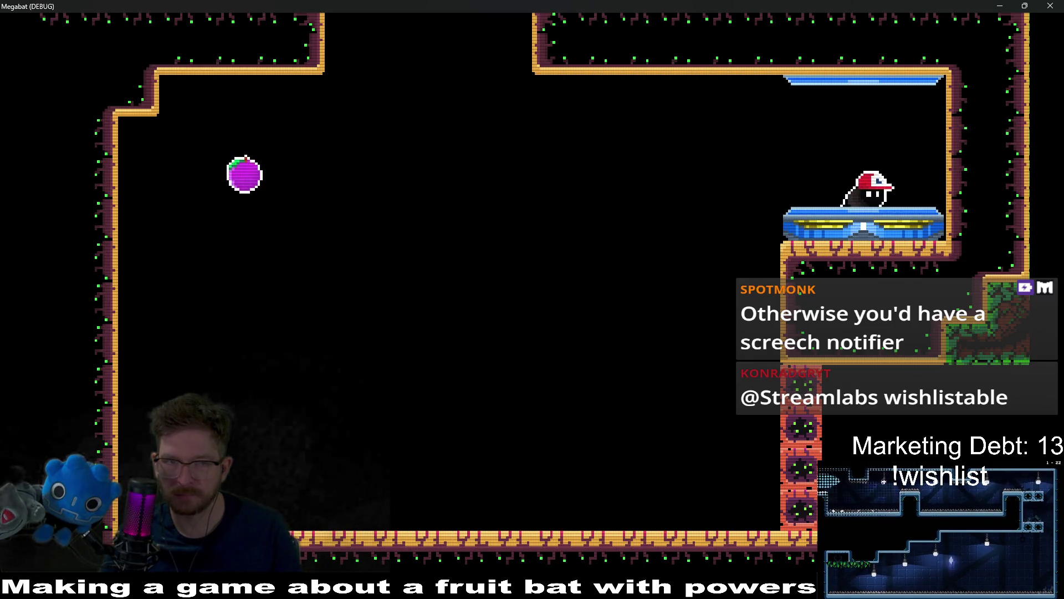
# Step: Eat the purple fruit in the dark room, then pause and choose Level Select
pyautogui.press('Left')
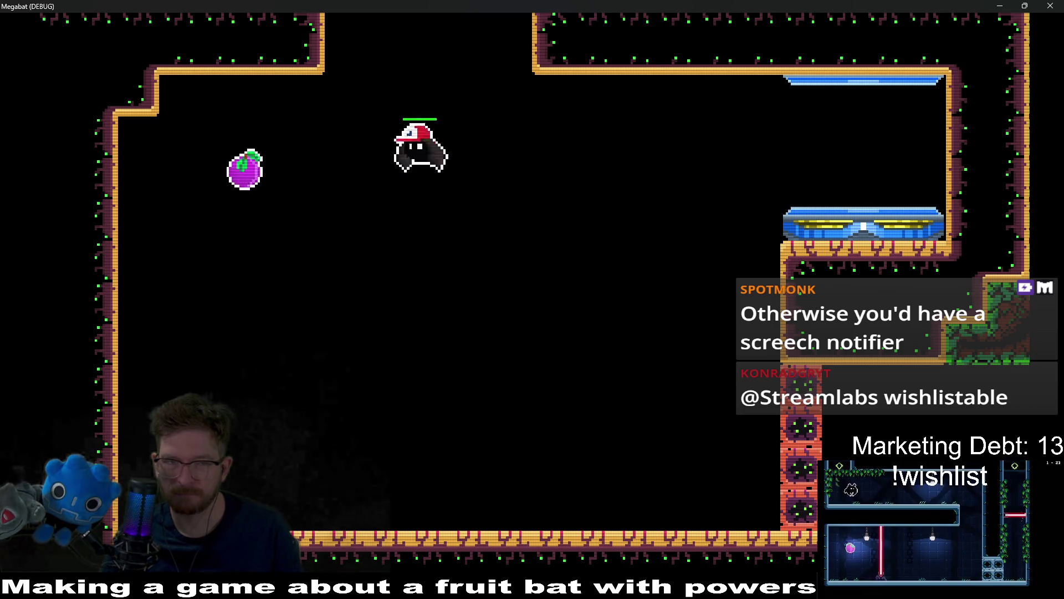
pyautogui.press('Right')
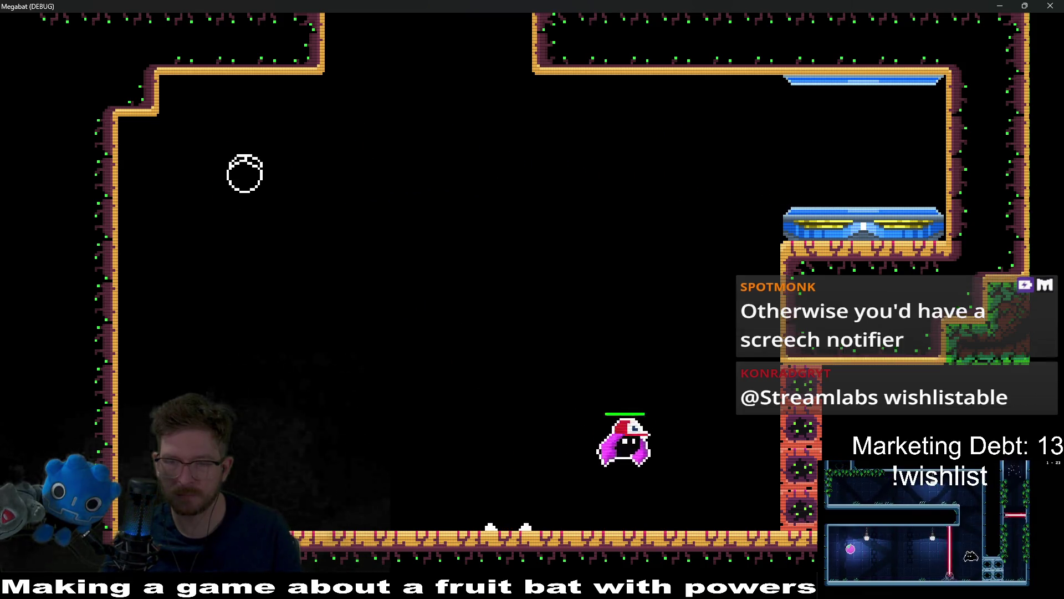
pyautogui.press('Escape')
pyautogui.press('Down')
pyautogui.press('Down')
pyautogui.press('Return')
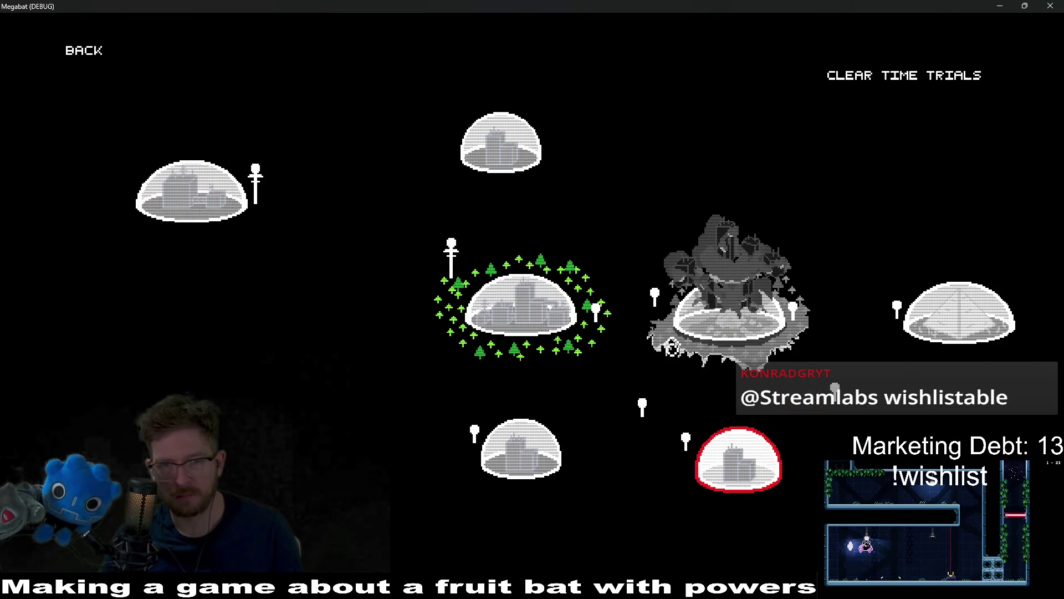
# Step: View the green dome's boss level best time of 01:14:700, then open the central machine world
pyautogui.press('Up')
pyautogui.press('Left')
pyautogui.press('Return')
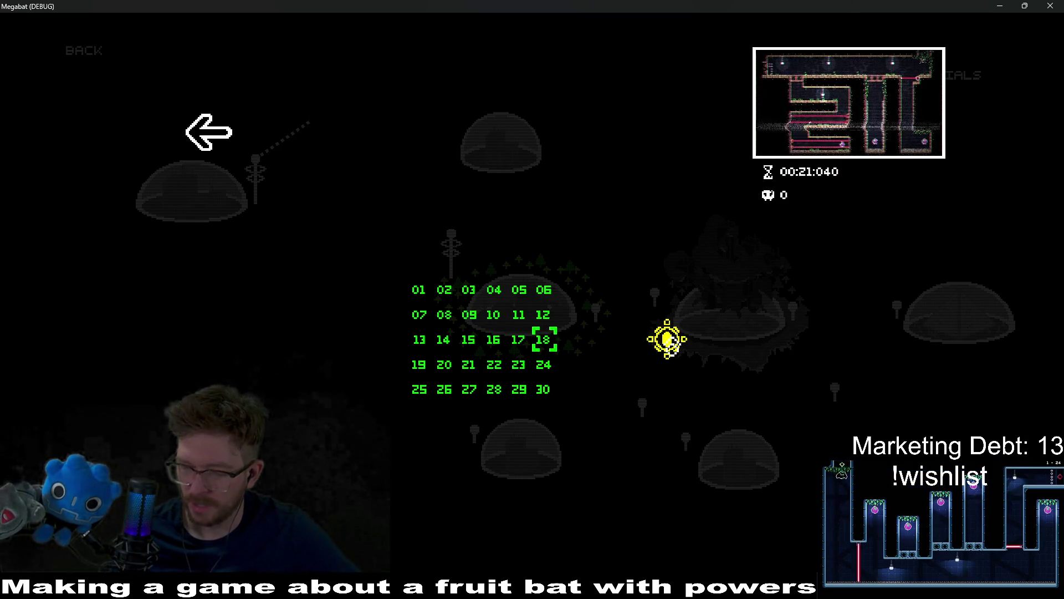
pyautogui.press('Right')
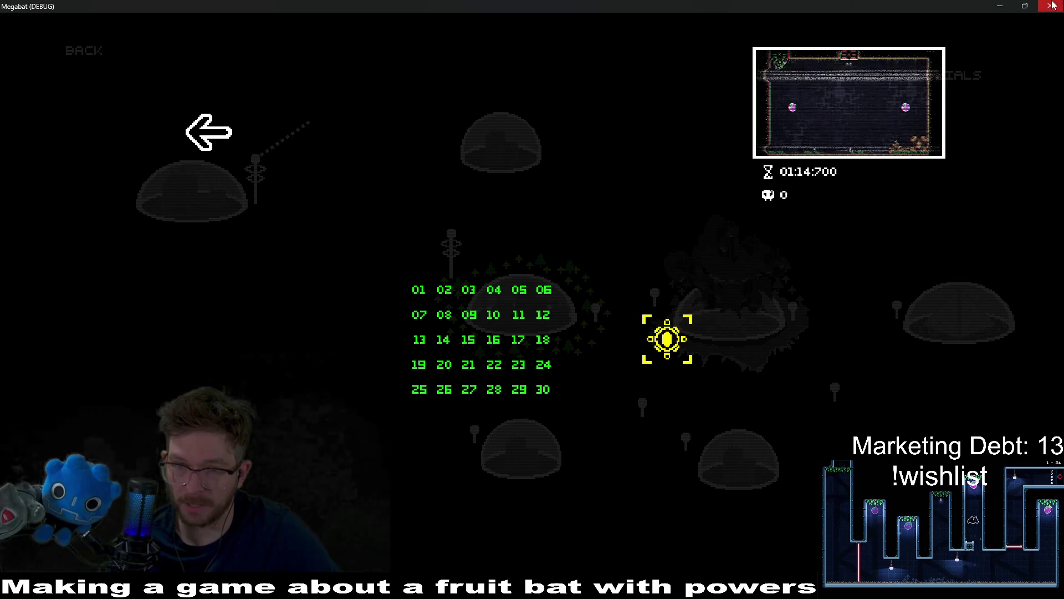
pyautogui.click(199, 155)
pyautogui.click(482, 288)
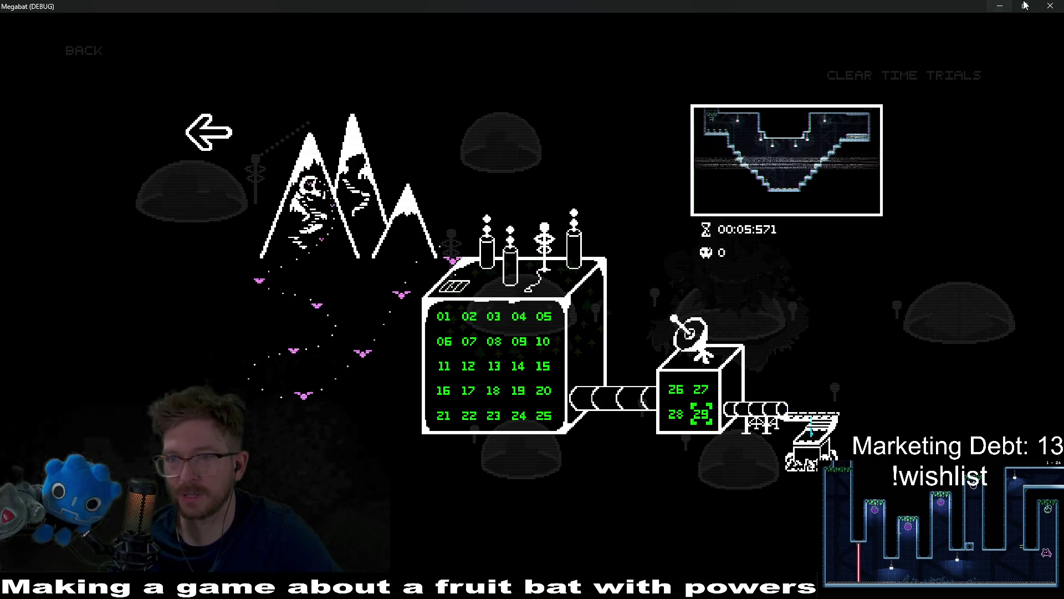
# Step: Stop the game with F8 to return to Godot's OverworldV2 scene
pyautogui.press('F8')
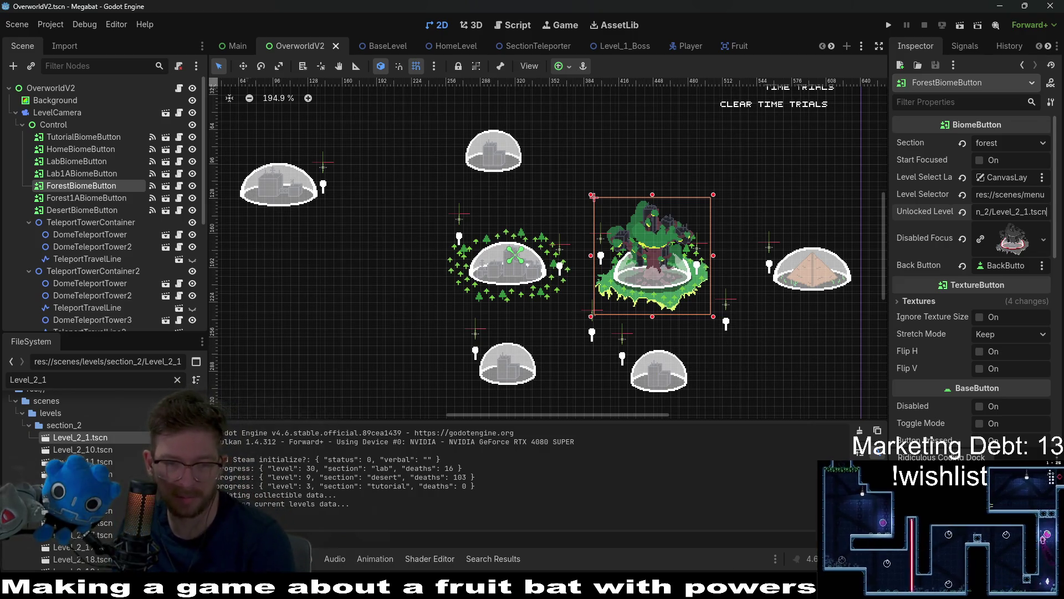
pyautogui.moveTo(484, 596)
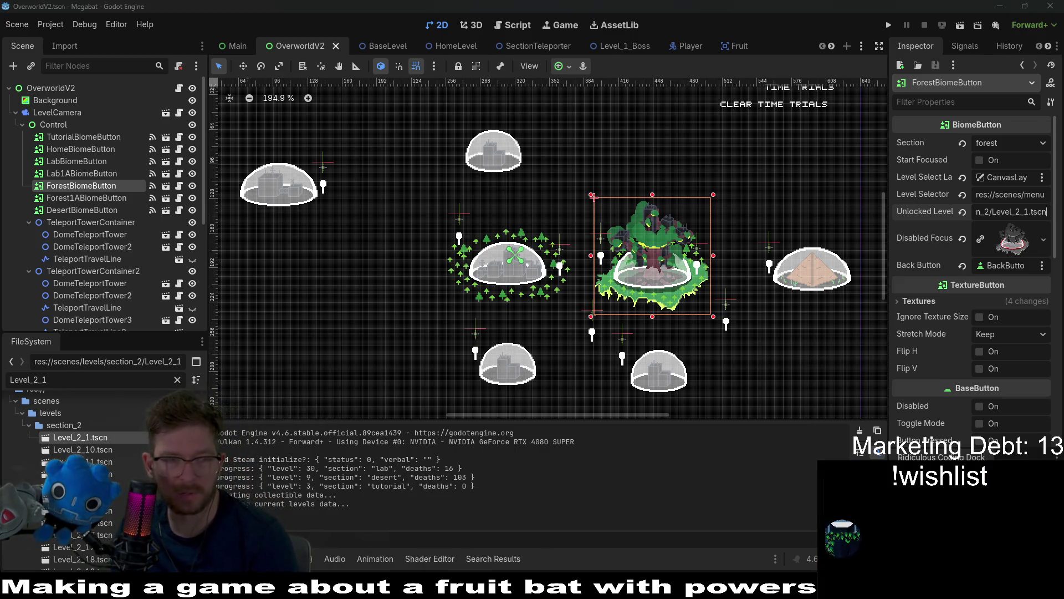